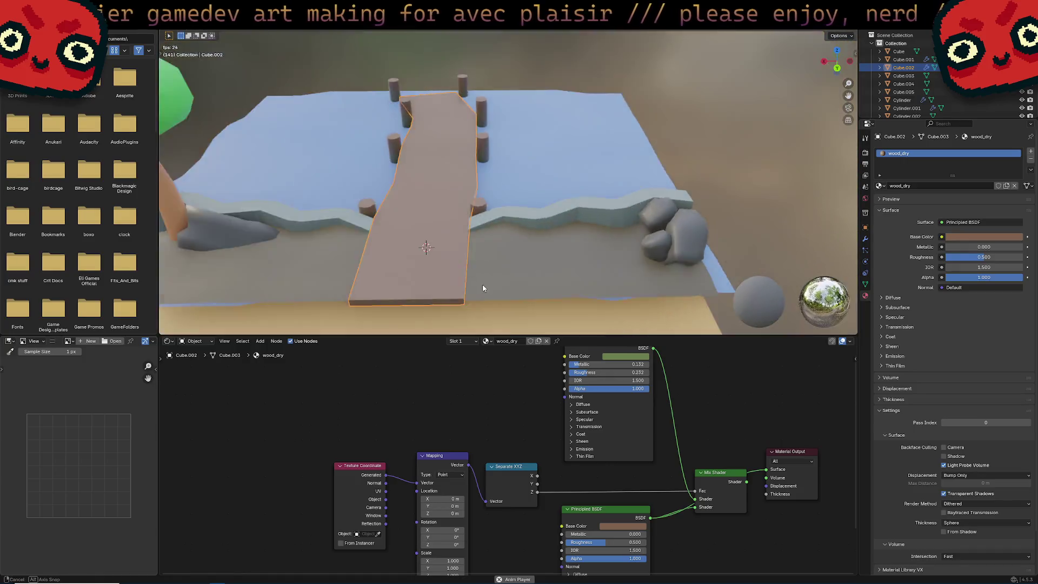
Step: Lower the wood_dry roughness to 0.177, then select the Sand plane to show its material
middle_drag(483, 287, 649, 205)
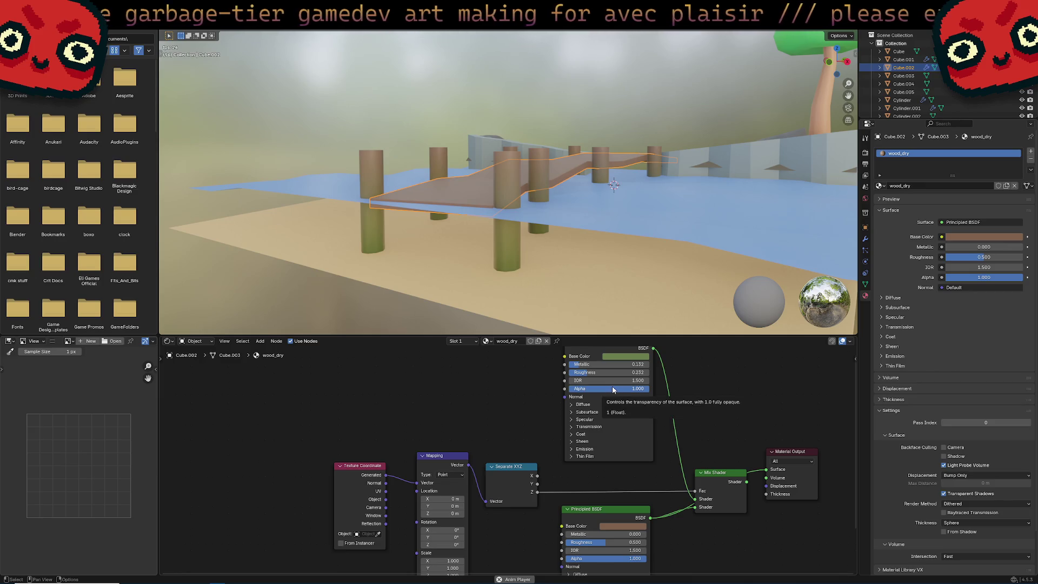
mouse_move(589, 373)
mouse_down()
mouse_move(573, 373)
mouse_move(598, 363)
mouse_move(591, 378)
mouse_up()
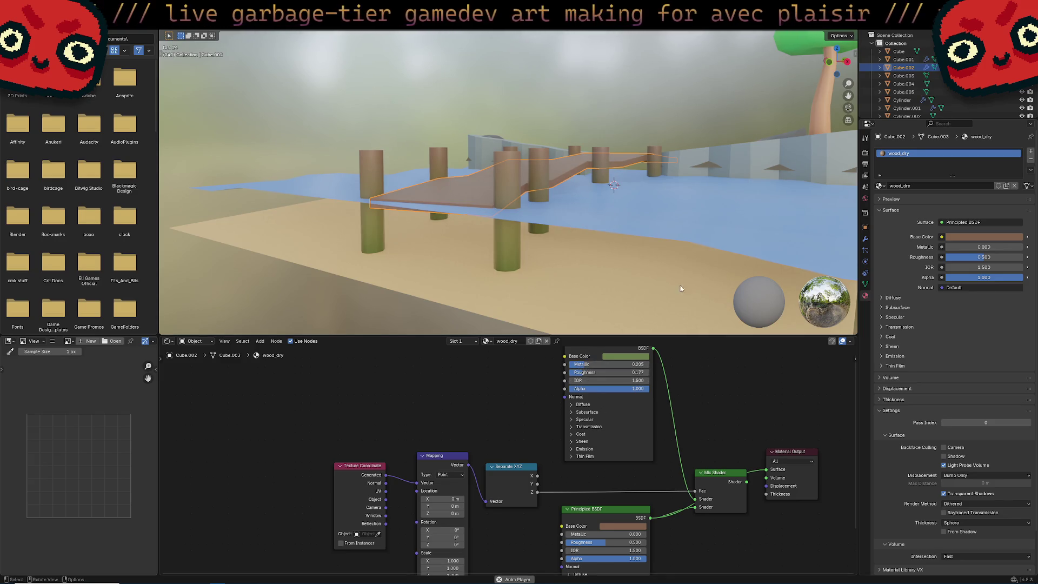
mouse_move(621, 205)
middle_down()
mouse_move(635, 283)
mouse_move(605, 229)
mouse_move(569, 245)
mouse_move(484, 229)
mouse_move(503, 211)
mouse_move(567, 202)
mouse_move(556, 226)
mouse_move(604, 226)
mouse_move(544, 407)
middle_up()
click(620, 254)
click(553, 224)
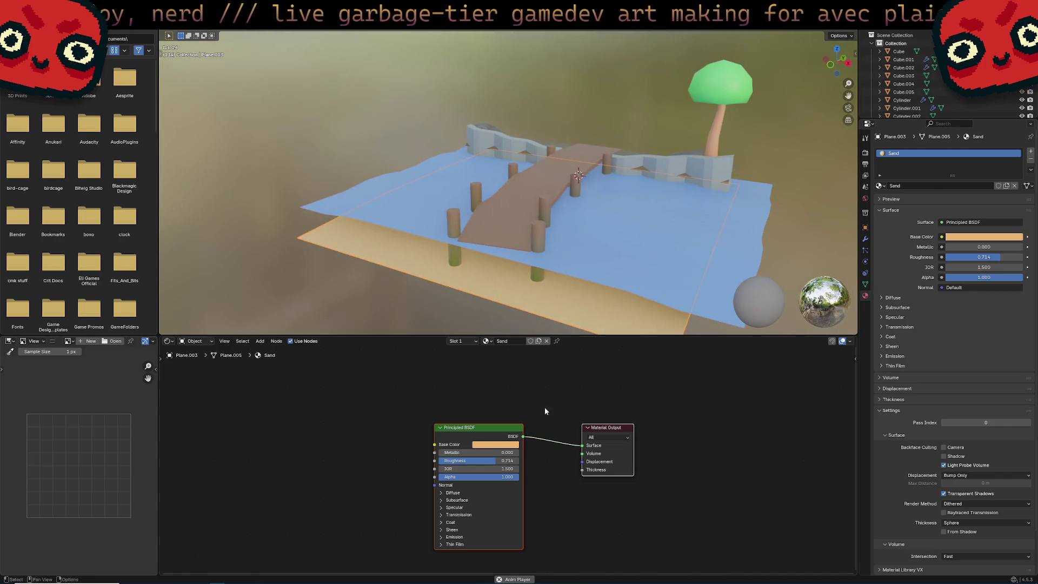
Step: Orbit and zoom around the dock and tree to bring the water plane into view
middle_drag(519, 243, 503, 249)
scroll(503, 250, up, 2)
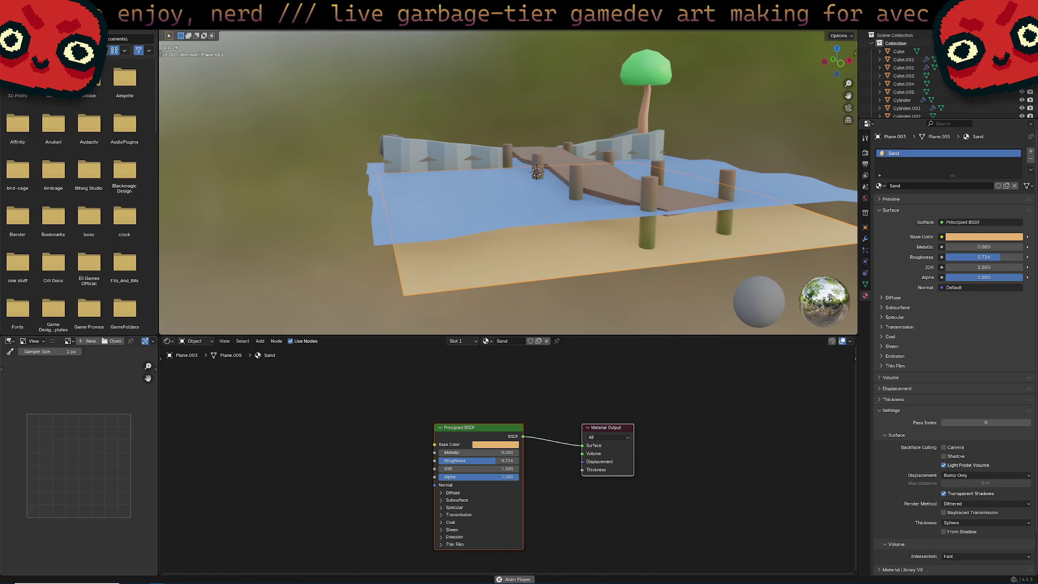
mouse_move(638, 162)
middle_down()
mouse_move(579, 216)
mouse_move(490, 261)
middle_up()
mouse_move(588, 230)
middle_down()
mouse_move(442, 262)
mouse_move(625, 195)
mouse_move(664, 287)
middle_up()
Step: Select the water plane and add a Transparent BSDF node to its material
click(665, 287)
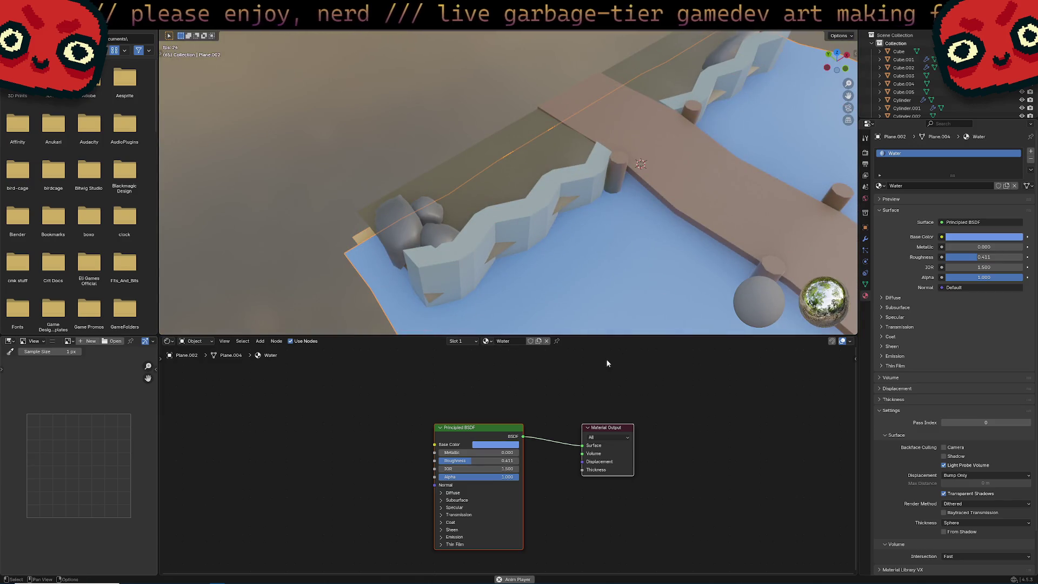
right_click(511, 397)
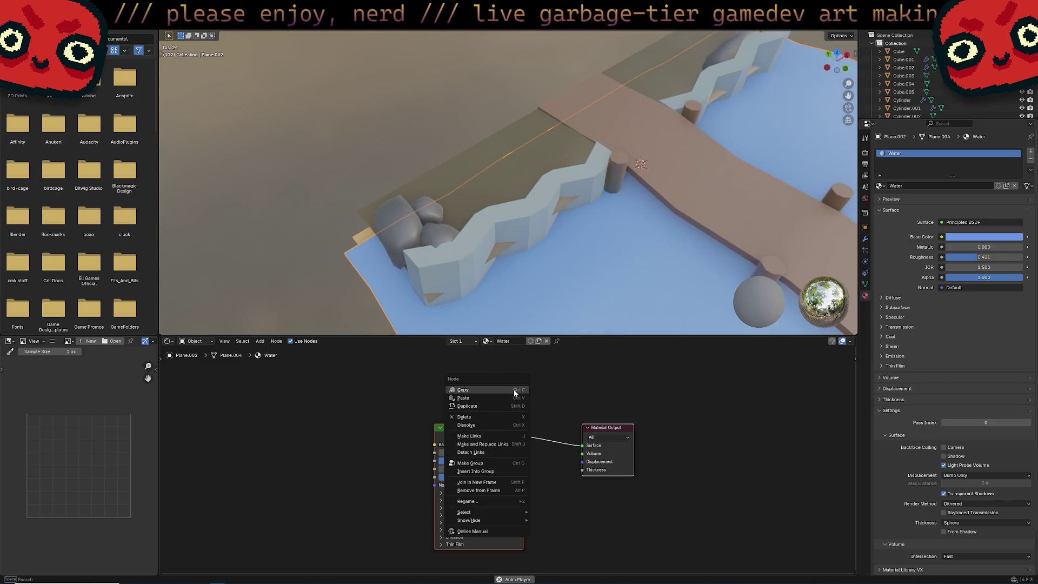
click(570, 379)
right_click(570, 378)
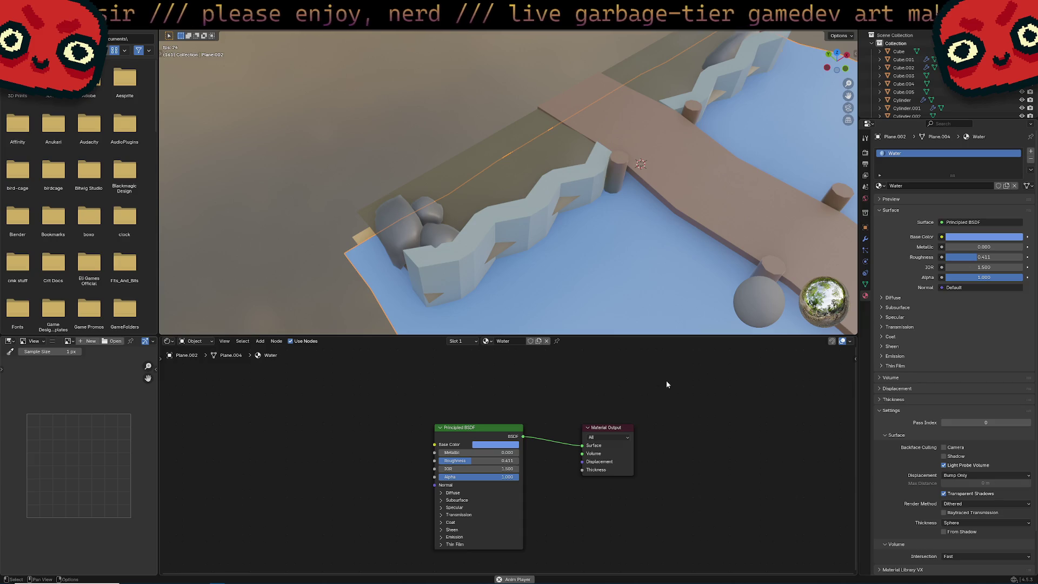
key(shift+a)
mouse_move(665, 381)
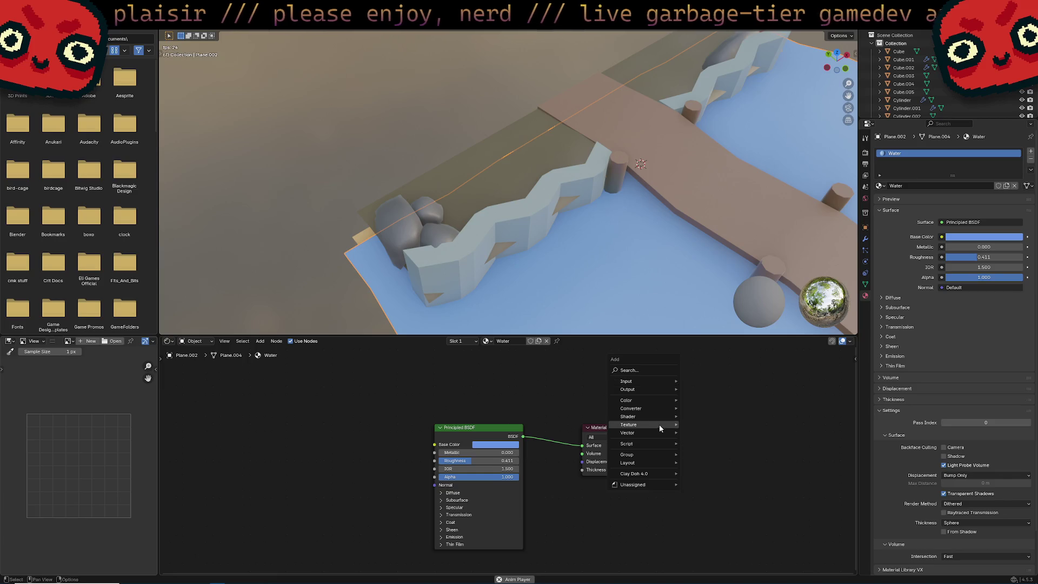
mouse_move(655, 424)
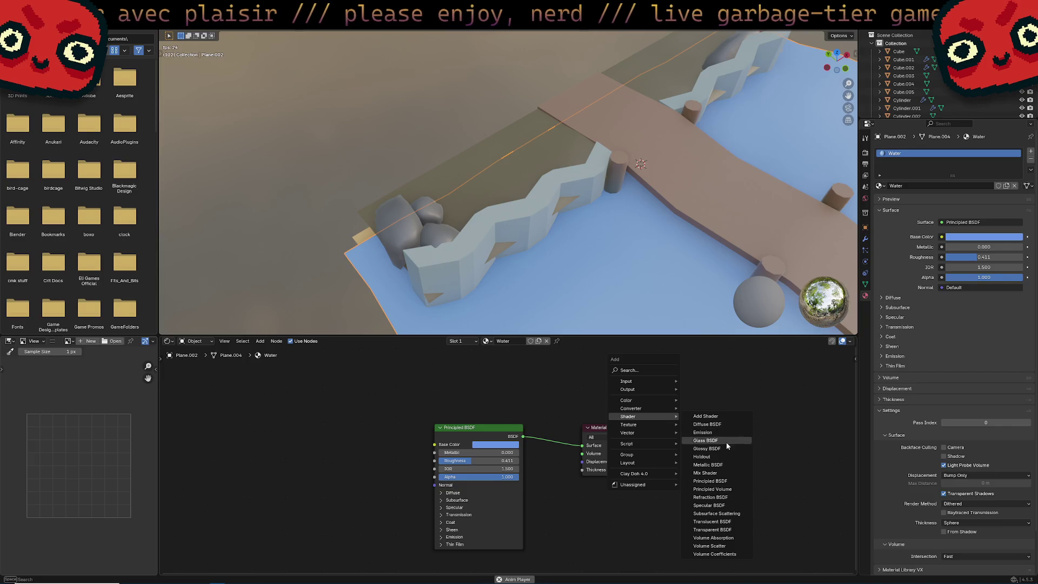
click(724, 529)
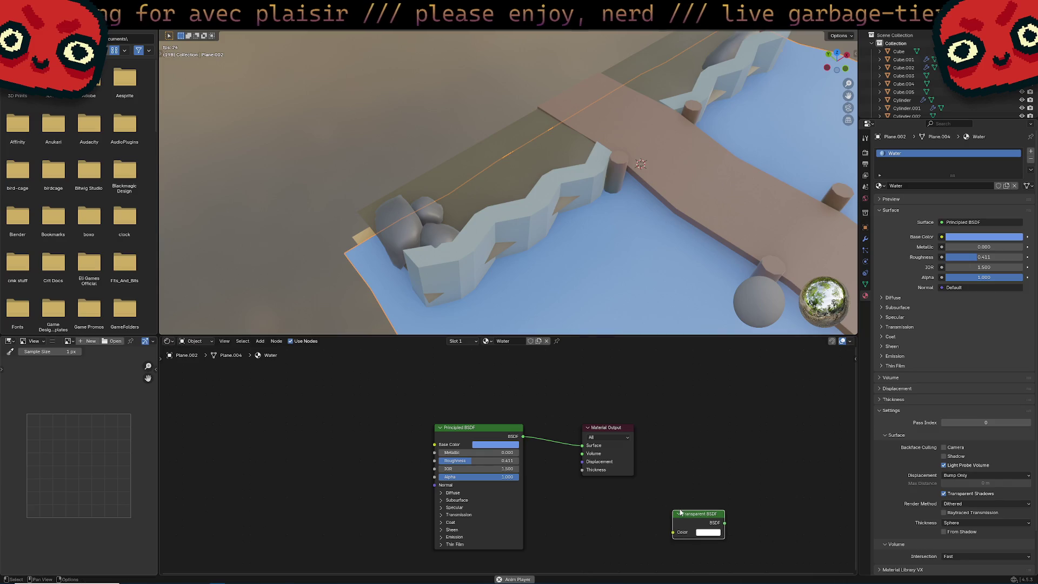
Step: Replace it with a Translucent BSDF wired into the Material Output Surface
key(x)
key(shift+a)
mouse_move(670, 441)
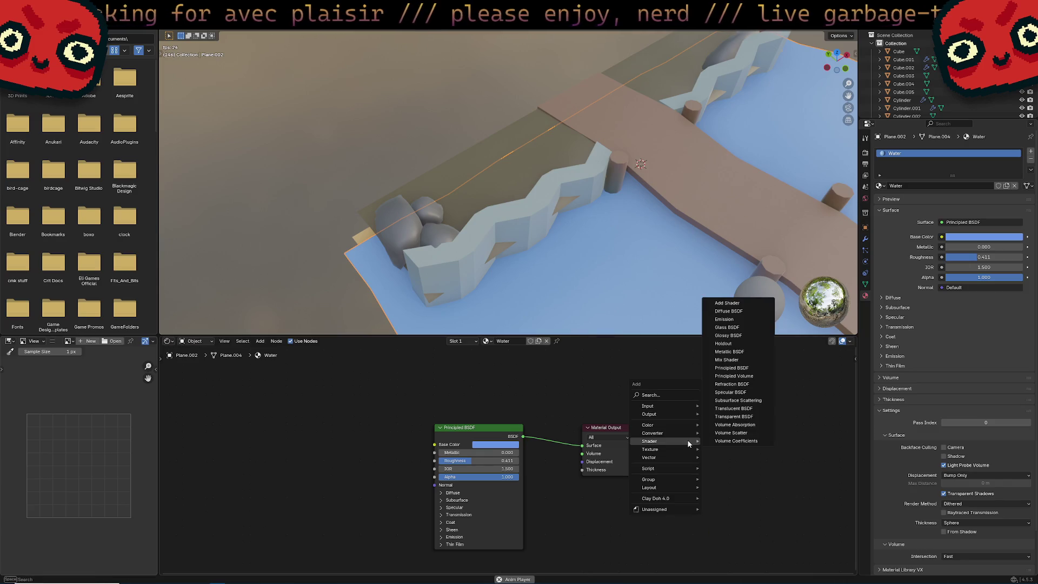
click(754, 408)
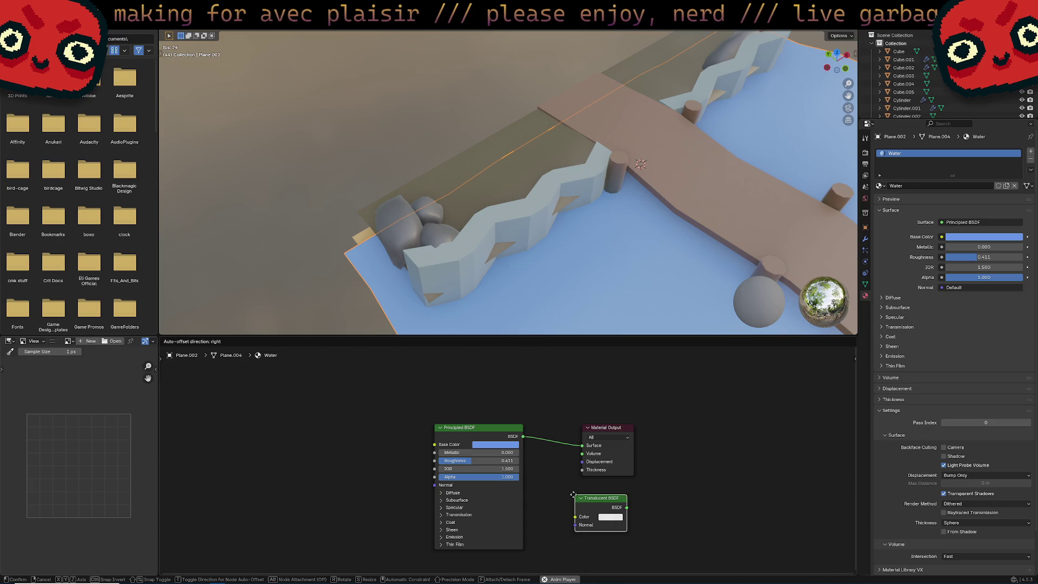
click(613, 506)
drag(597, 509, 581, 445)
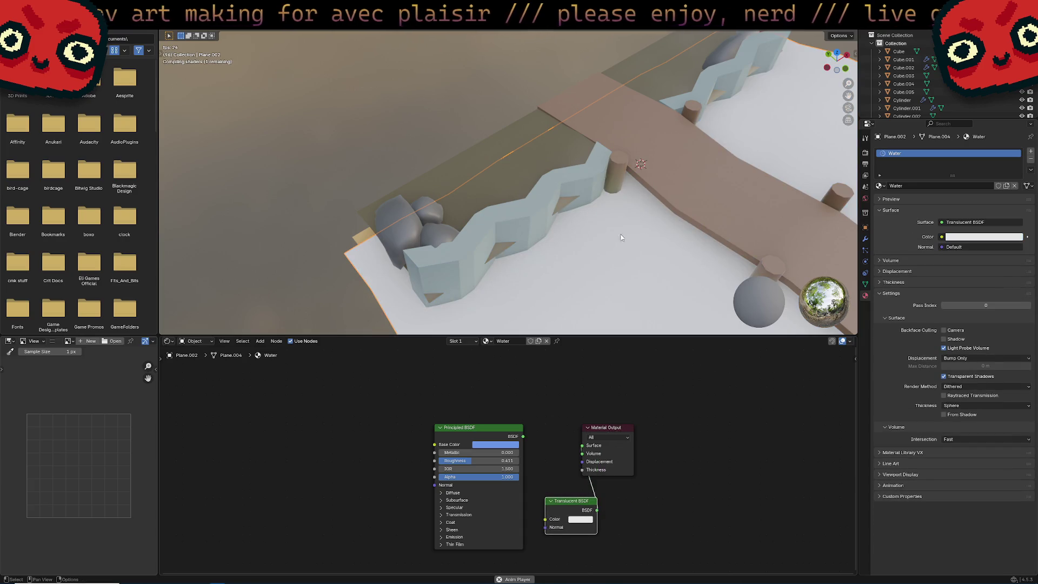
Step: Make the Translucent BSDF colour a semi-transparent pale grey
mouse_move(621, 236)
middle_down()
mouse_move(666, 274)
mouse_move(584, 284)
middle_up()
click(580, 519)
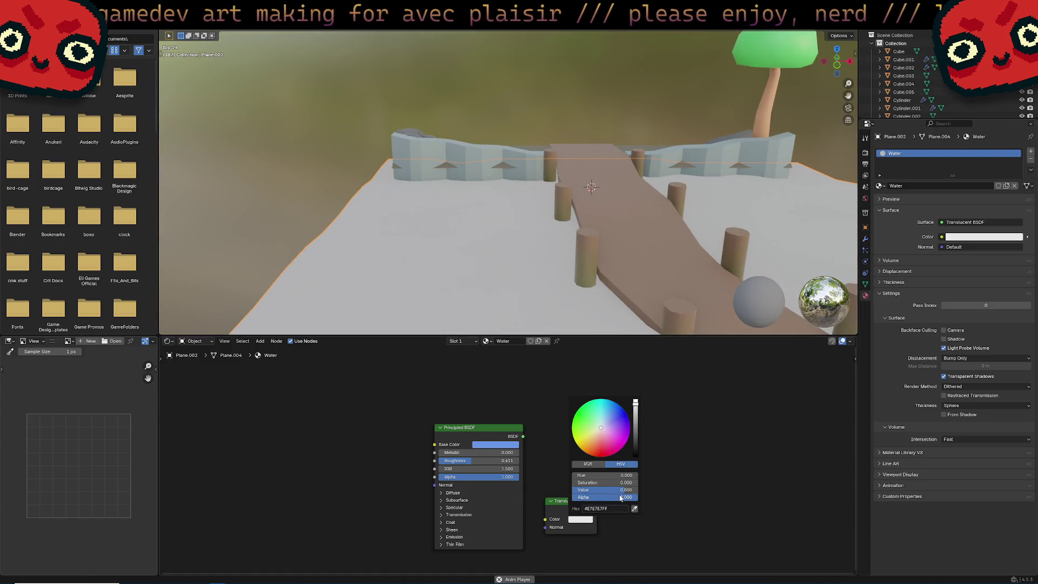
mouse_move(620, 496)
mouse_down()
mouse_move(589, 489)
mouse_move(605, 490)
mouse_up()
mouse_move(622, 324)
middle_down()
mouse_move(631, 265)
mouse_move(638, 303)
middle_up()
click(580, 519)
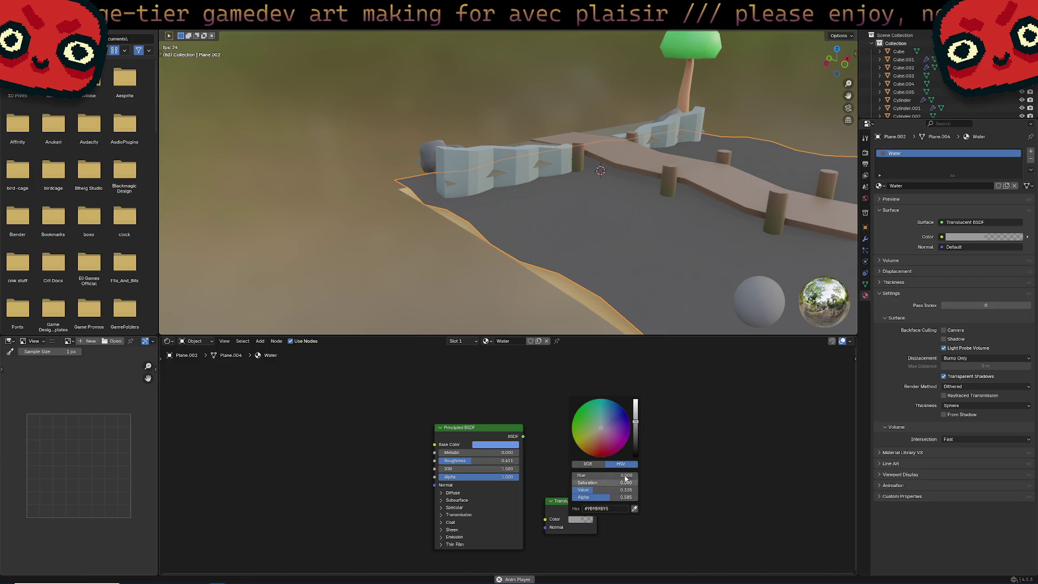
drag(605, 490, 592, 496)
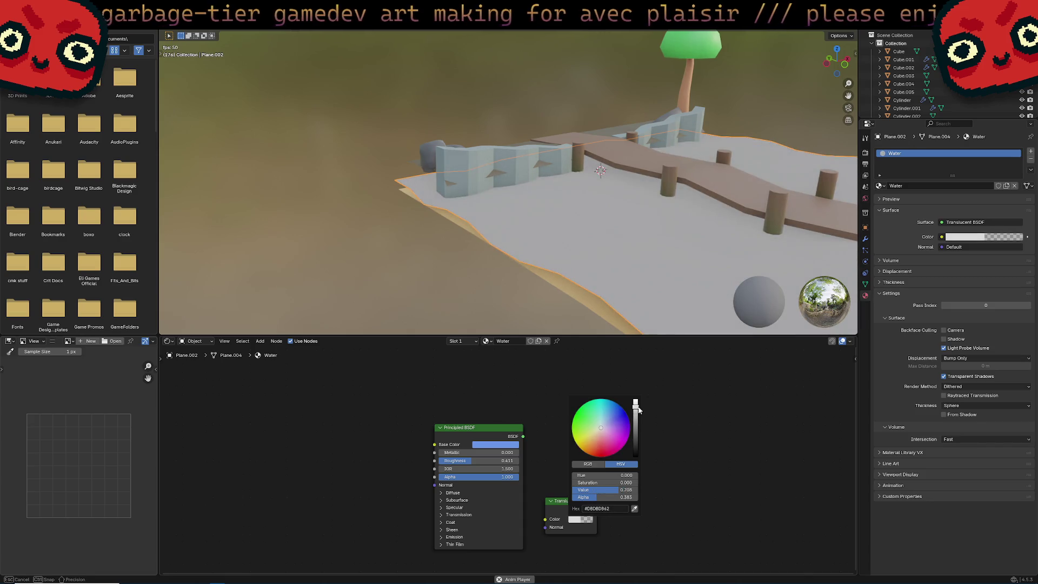
mouse_move(630, 327)
middle_down()
mouse_move(624, 315)
mouse_move(700, 146)
middle_up()
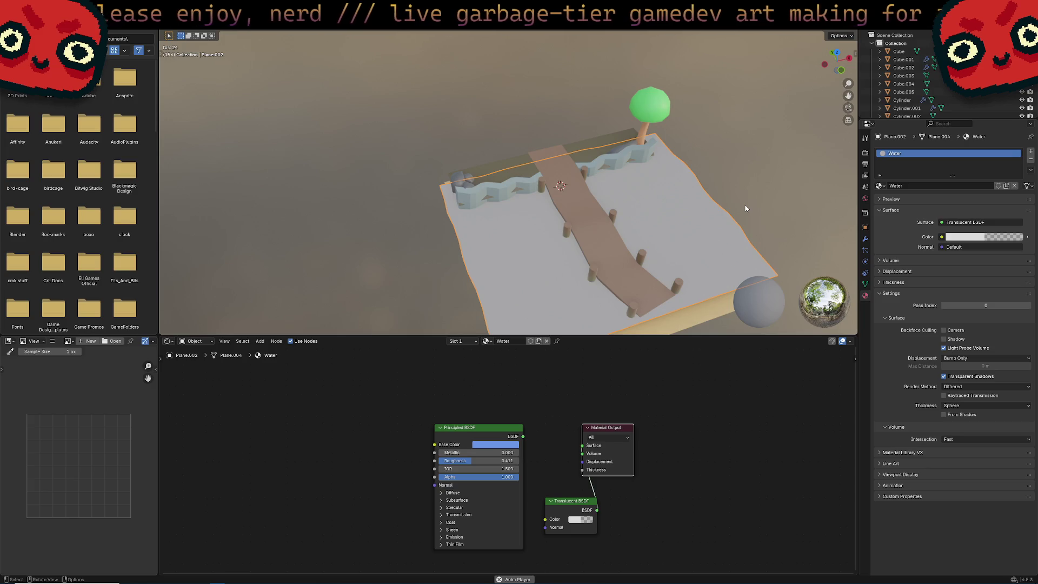
mouse_move(750, 223)
middle_down()
mouse_move(714, 184)
mouse_move(700, 196)
middle_up()
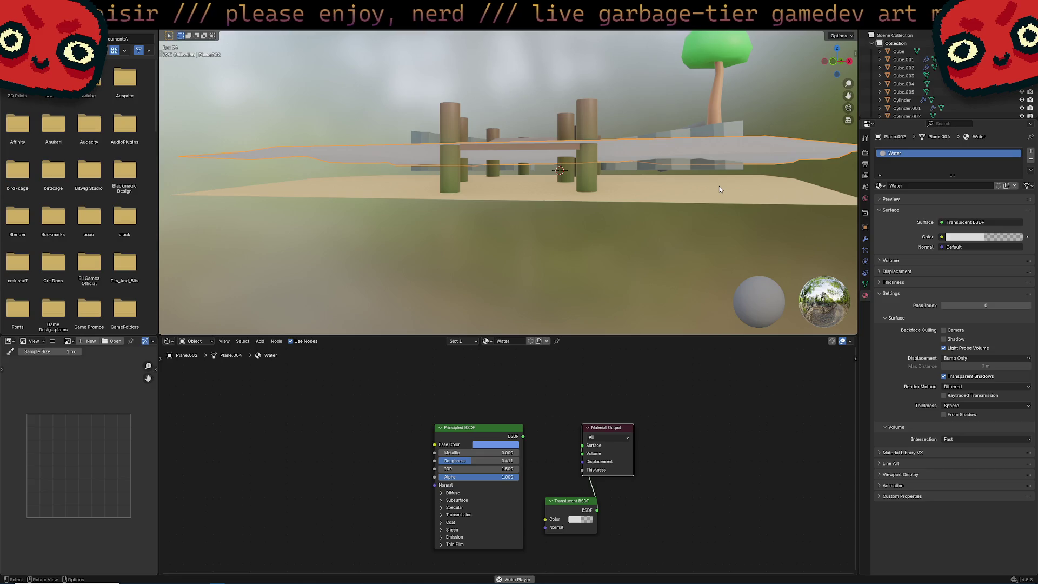
mouse_move(719, 186)
middle_down()
mouse_move(672, 154)
mouse_move(549, 193)
mouse_move(464, 161)
mouse_move(553, 134)
mouse_move(645, 129)
mouse_move(598, 243)
mouse_move(598, 202)
mouse_move(444, 267)
mouse_move(498, 131)
mouse_move(497, 210)
mouse_move(584, 194)
mouse_move(486, 204)
mouse_move(476, 227)
mouse_move(448, 206)
mouse_move(518, 186)
mouse_move(518, 172)
middle_up()
scroll(599, 243, down, 3)
Step: In the Dirt plane's mesh, move and scale the edges along the wall's triangle bases
click(476, 227)
key(Tab)
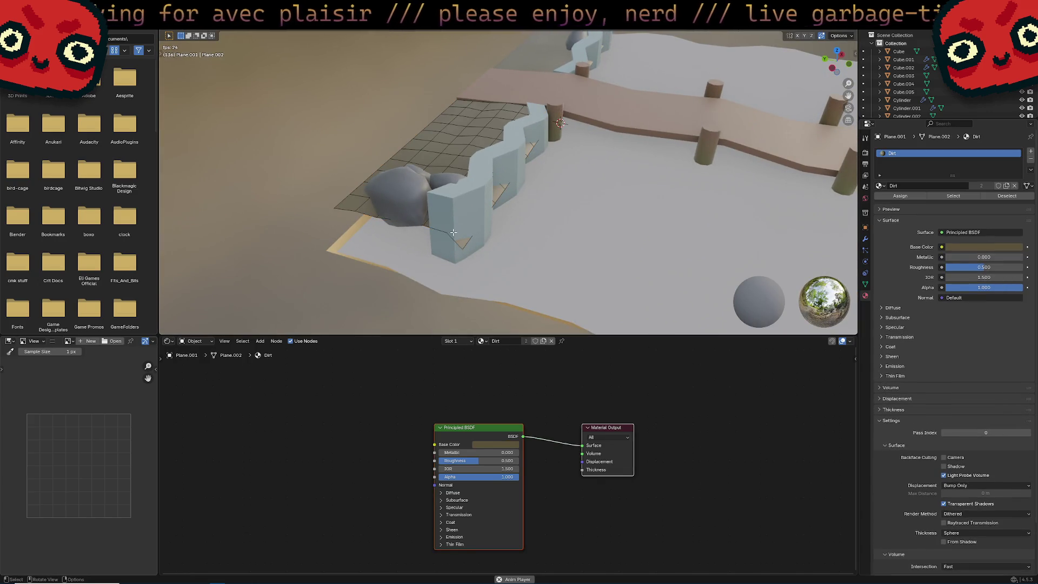
middle_drag(556, 134, 564, 154)
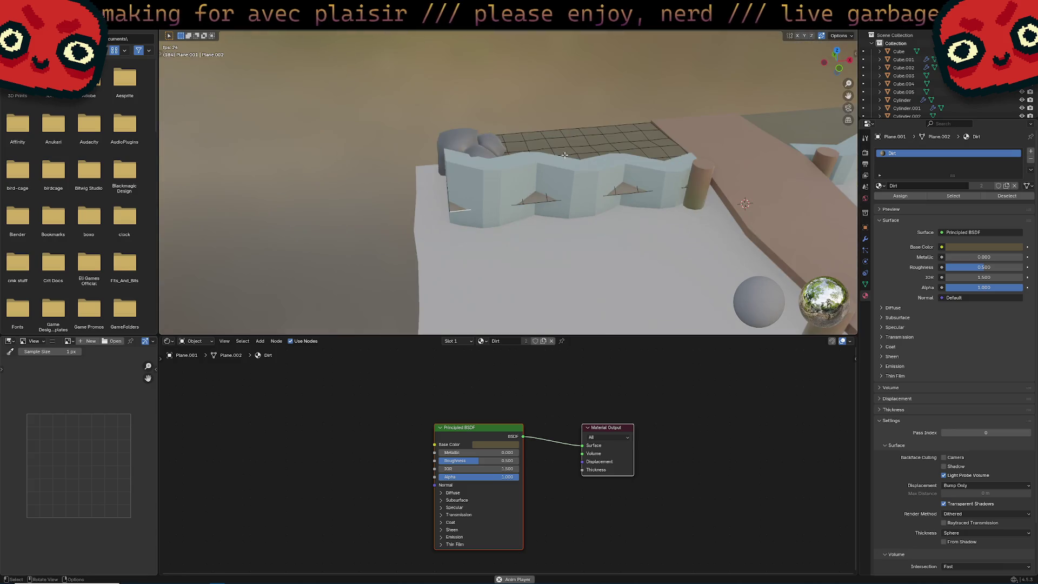
ctrl+click(682, 187)
middle_drag(664, 200, 704, 223)
key(g)
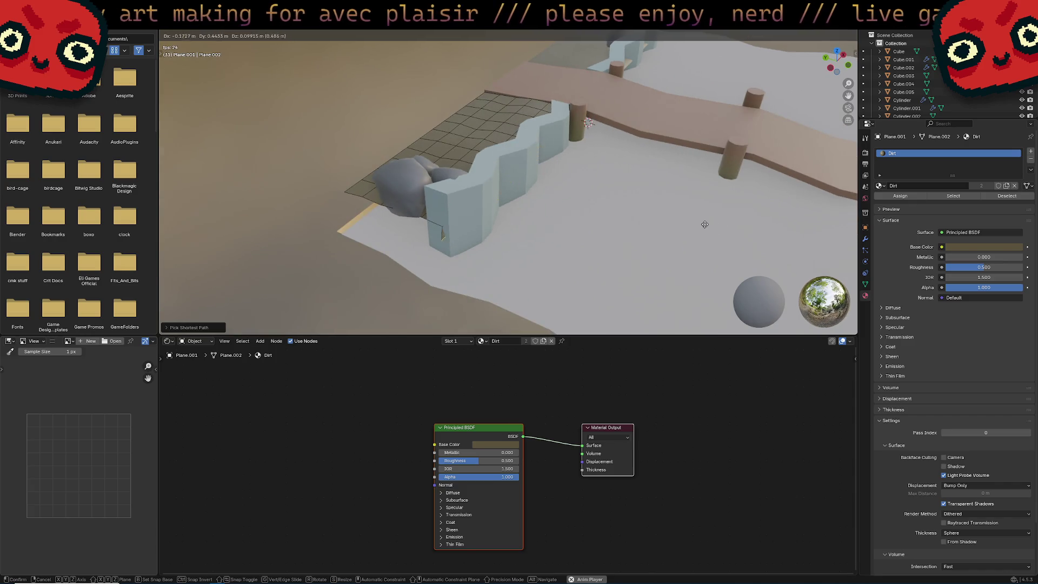
click(707, 222)
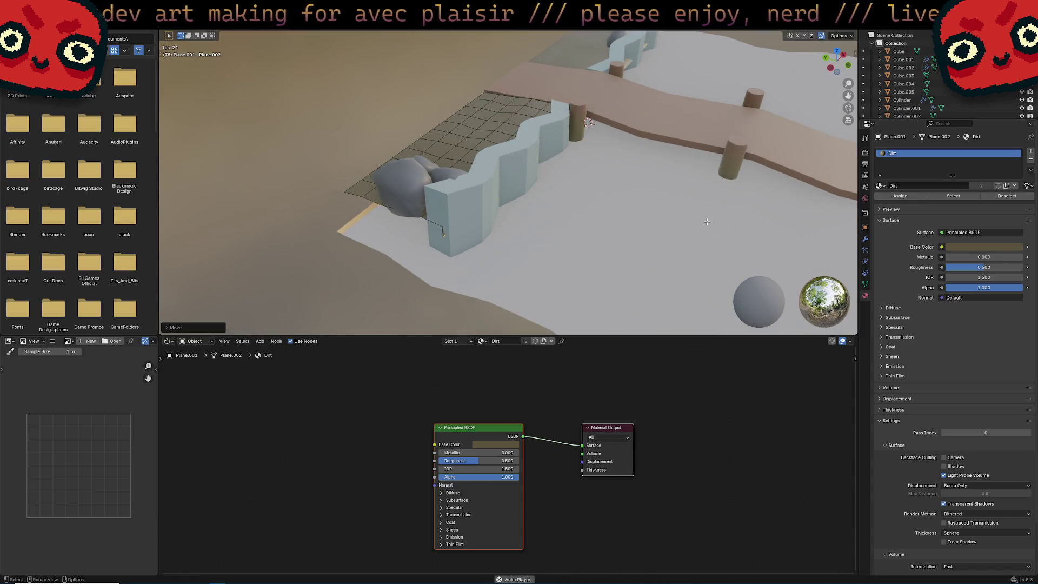
key(s)
click(684, 214)
mouse_move(684, 214)
middle_down()
mouse_move(735, 208)
mouse_move(648, 135)
middle_up()
key(Tab)
Step: Reselect the Dirt plane's bottom edges by the wall and scale and move them against its base
click(634, 130)
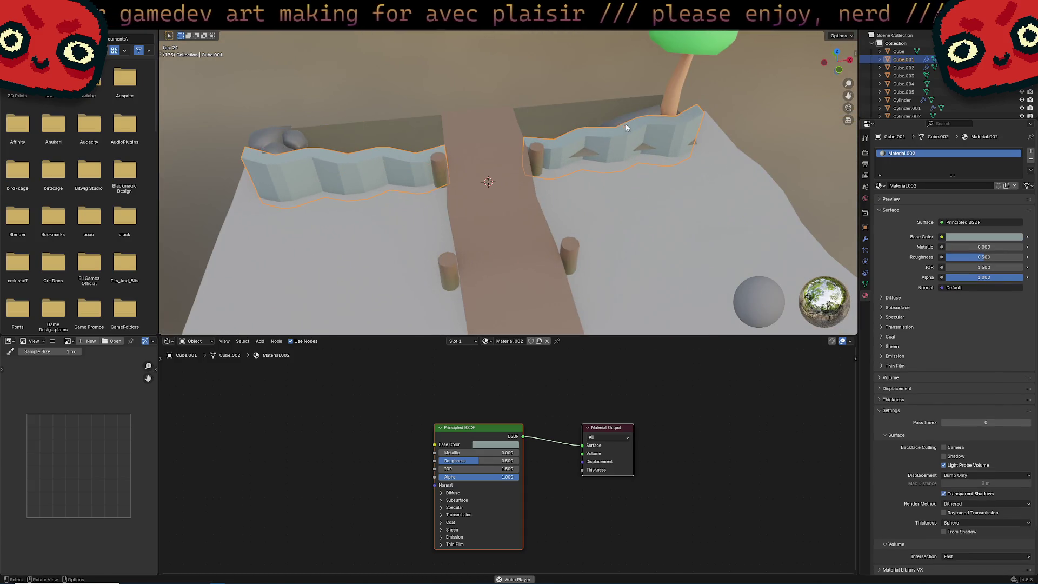
click(612, 98)
key(Tab)
mouse_move(612, 97)
middle_down()
mouse_move(589, 121)
mouse_move(747, 181)
mouse_move(488, 194)
middle_up()
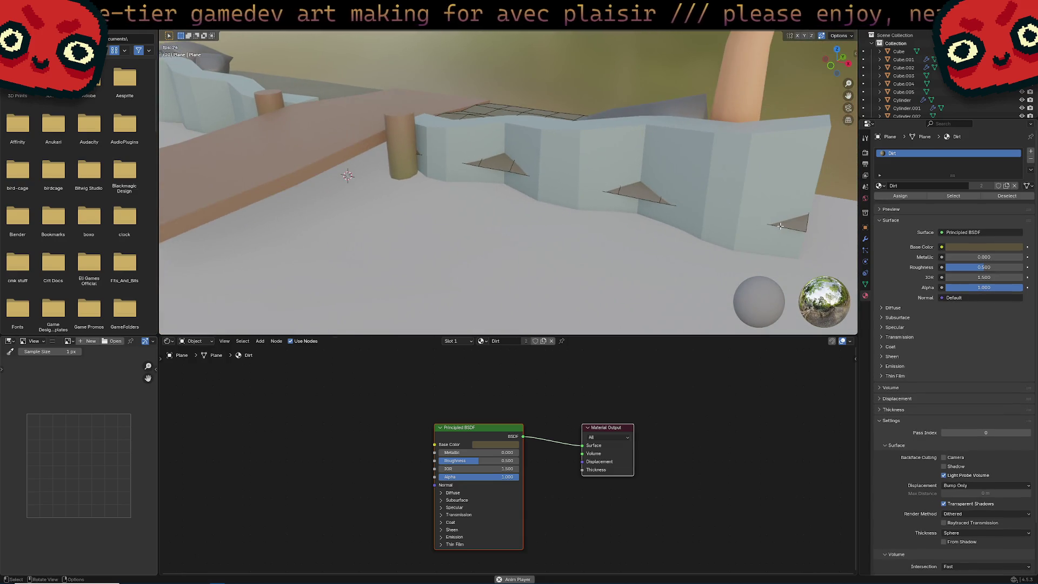
ctrl+click(640, 198)
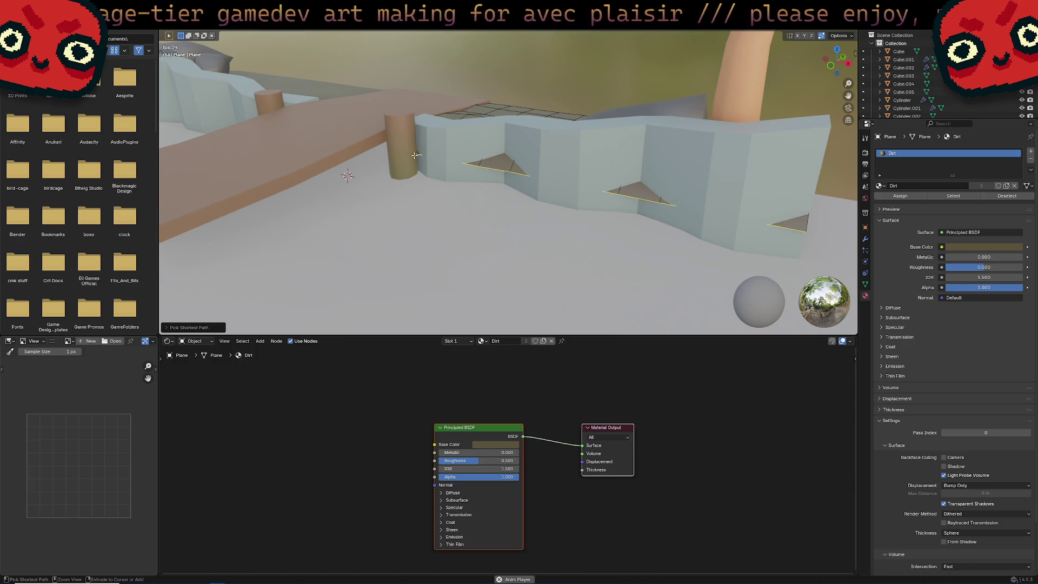
key(s)
click(654, 243)
mouse_move(627, 235)
middle_down()
mouse_move(569, 214)
mouse_move(586, 223)
mouse_move(625, 214)
middle_up()
key(g)
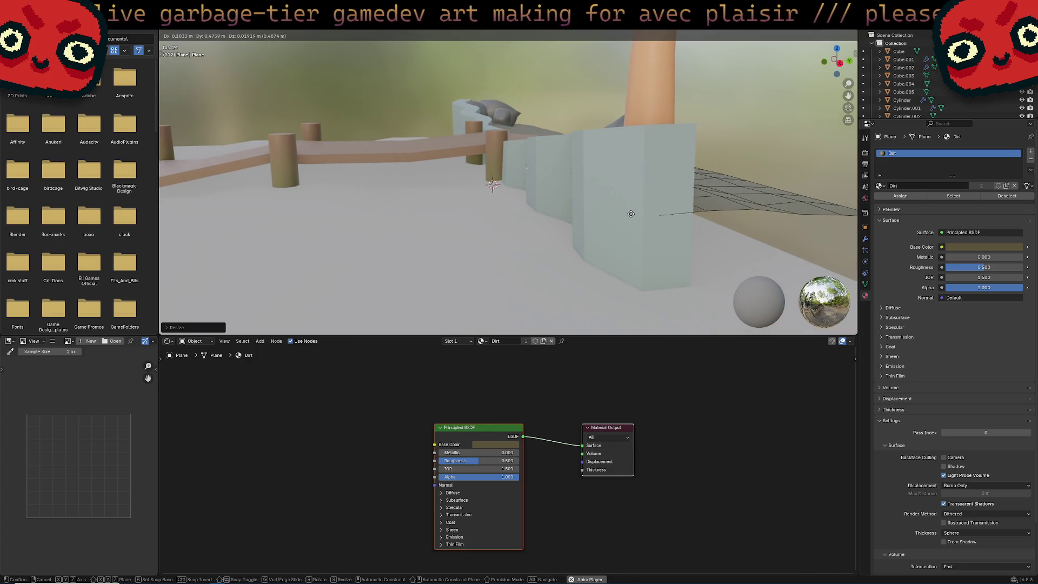
click(631, 214)
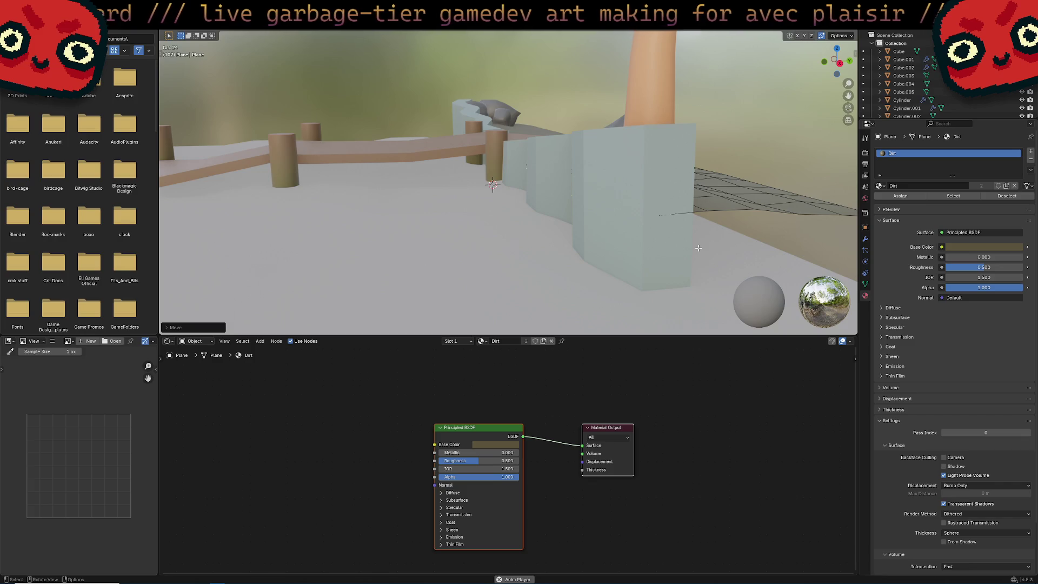
middle_drag(693, 238, 646, 214)
scroll(647, 214, down, 3)
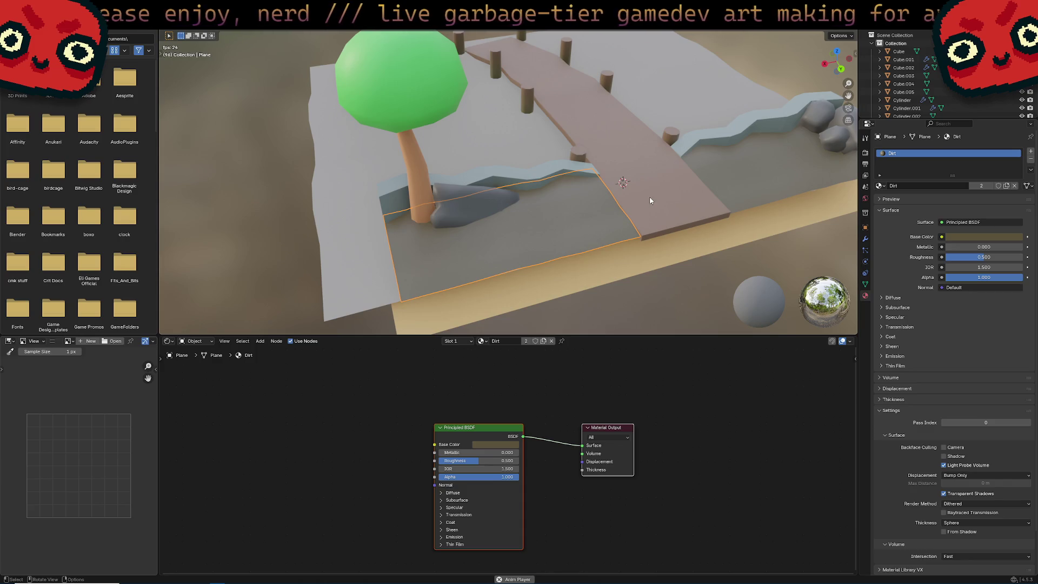
Step: Add a Noise Texture to the Dirt material and drive Roughness with its Fac
mouse_move(652, 199)
middle_down()
mouse_move(724, 171)
mouse_move(594, 184)
middle_up()
middle_drag(359, 424, 384, 424)
key(shift+a)
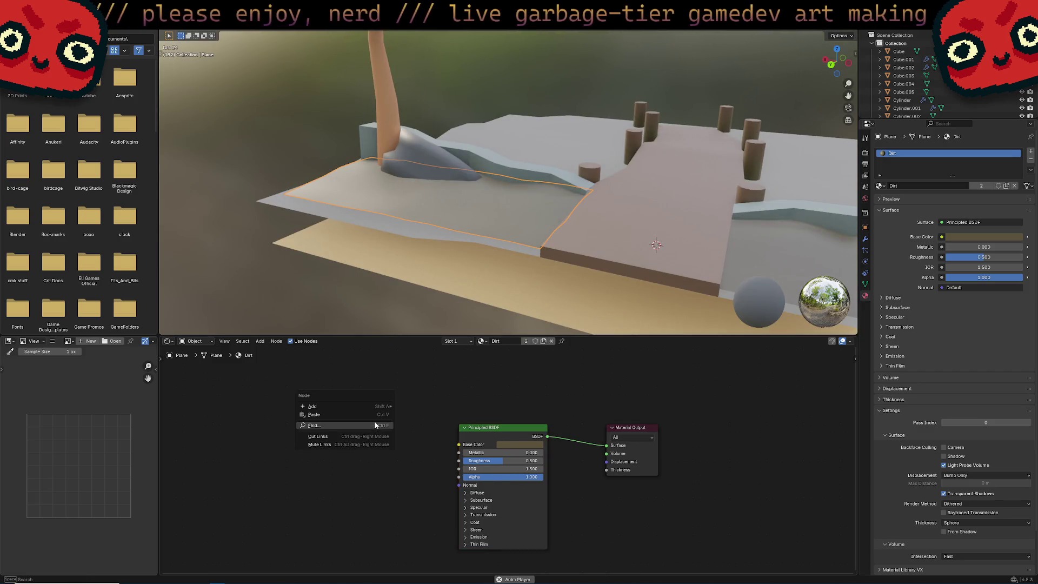
mouse_move(365, 418)
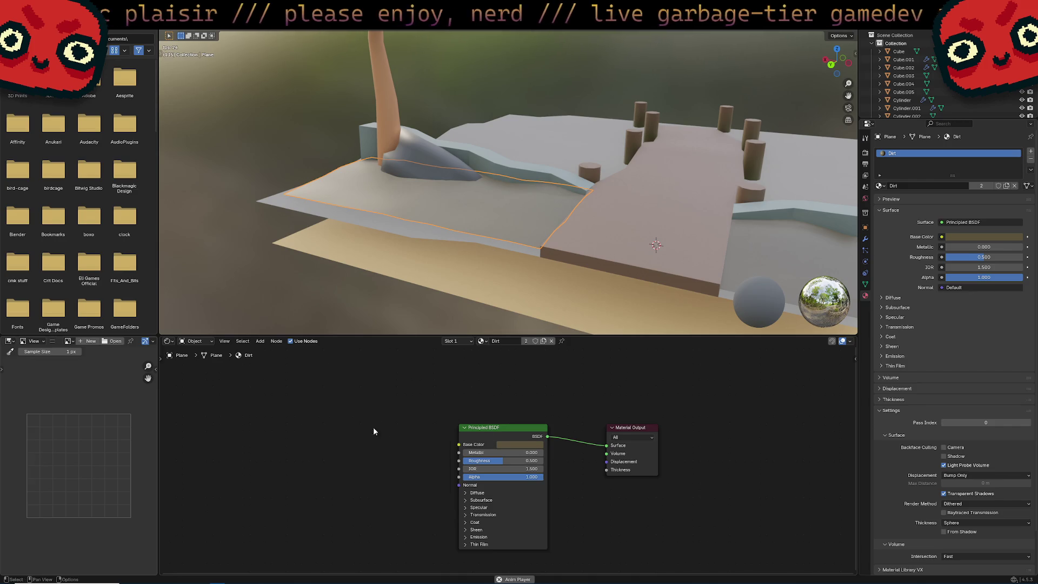
right_click(349, 432)
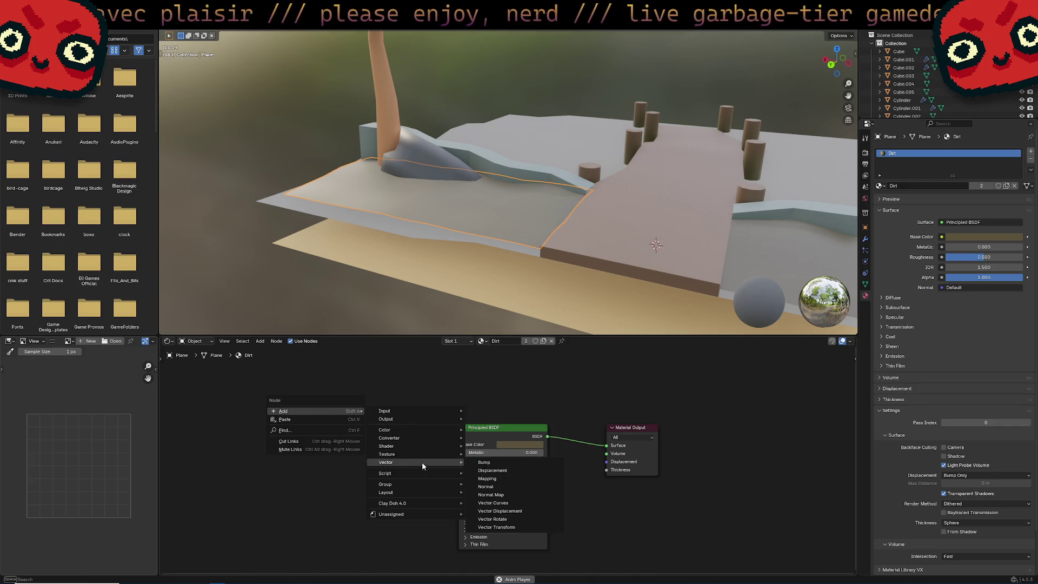
mouse_move(430, 456)
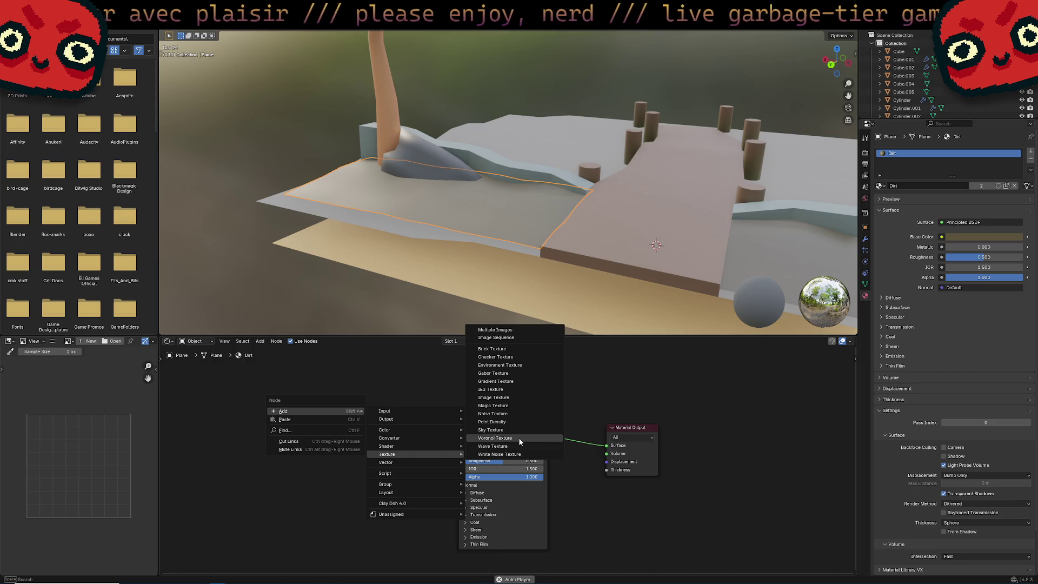
click(518, 412)
click(370, 433)
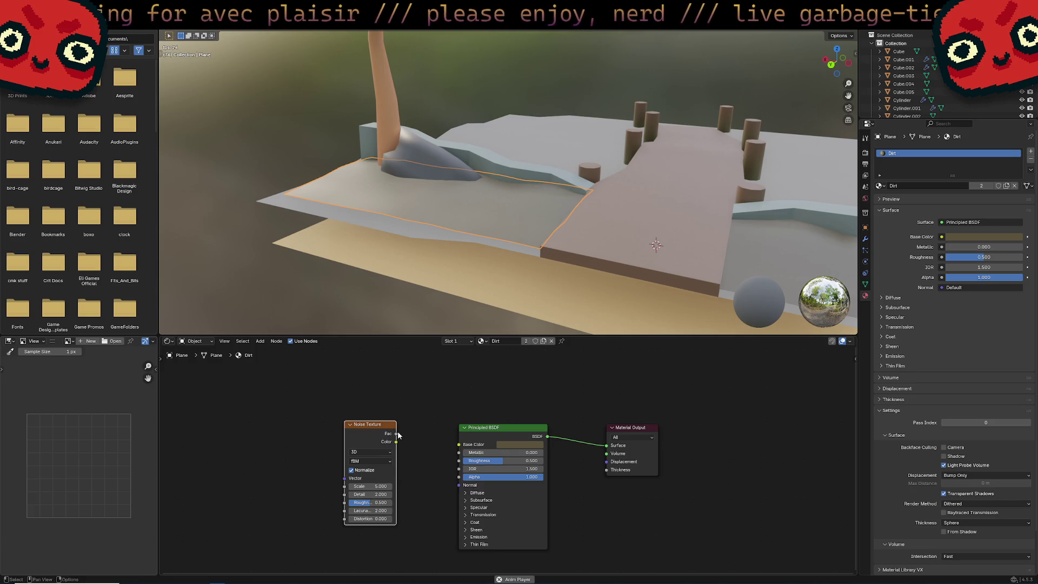
drag(397, 433, 459, 460)
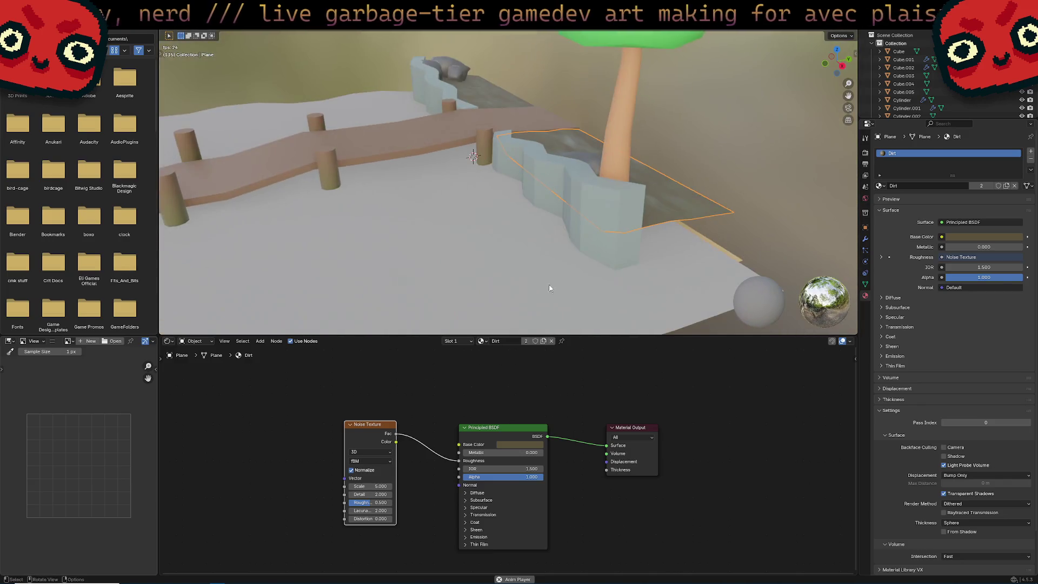
Step: Select the water plane and link its Principled BSDF into the Translucent BSDF Color
click(568, 273)
mouse_move(567, 273)
middle_down()
mouse_move(563, 259)
mouse_move(582, 249)
mouse_move(625, 269)
mouse_move(669, 256)
middle_up()
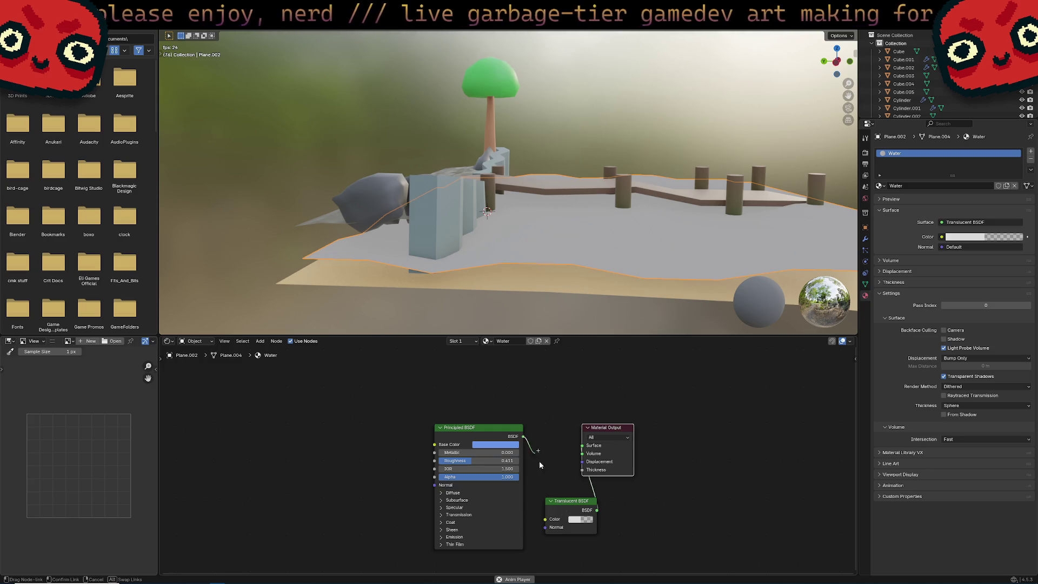
drag(523, 436, 545, 519)
scroll(592, 237, up, 5)
Step: Unlink the Principled BSDF from Translucent Color, tidy the nodes and delete the Translucent BSDF
scroll(601, 258, down, 5)
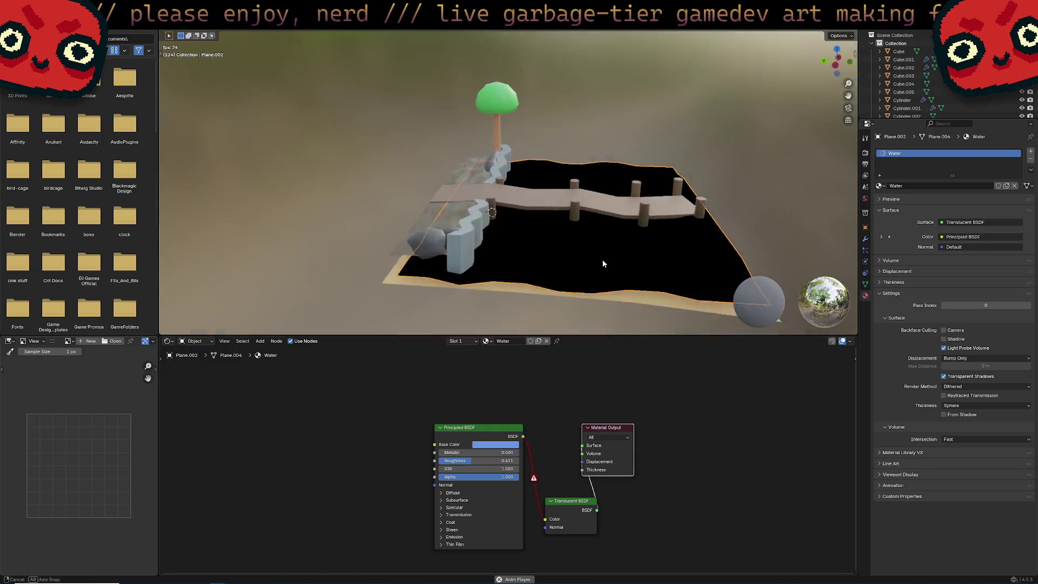
middle_drag(602, 258, 606, 267)
scroll(605, 267, up, 4)
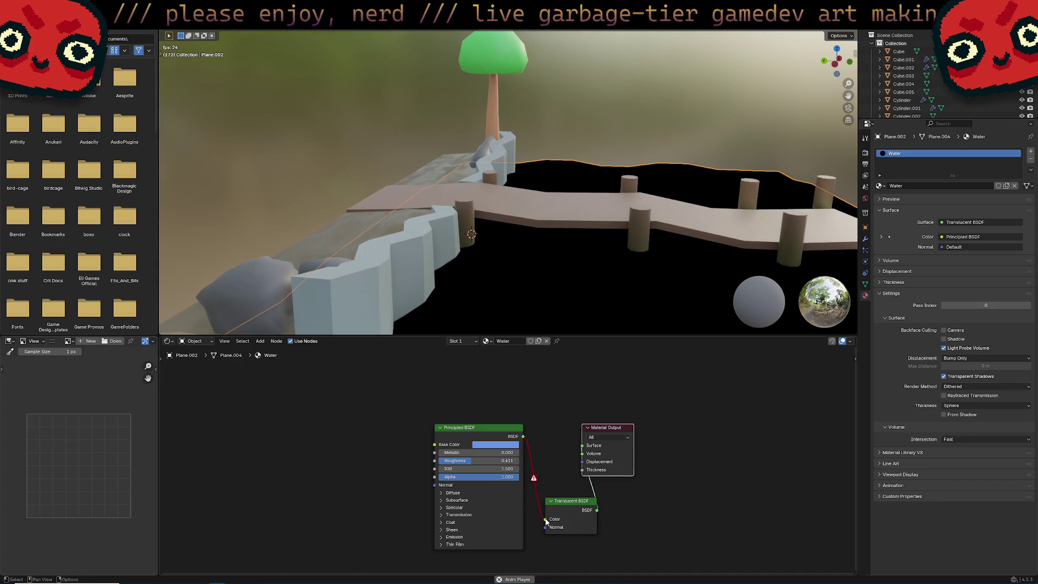
drag(546, 520, 548, 462)
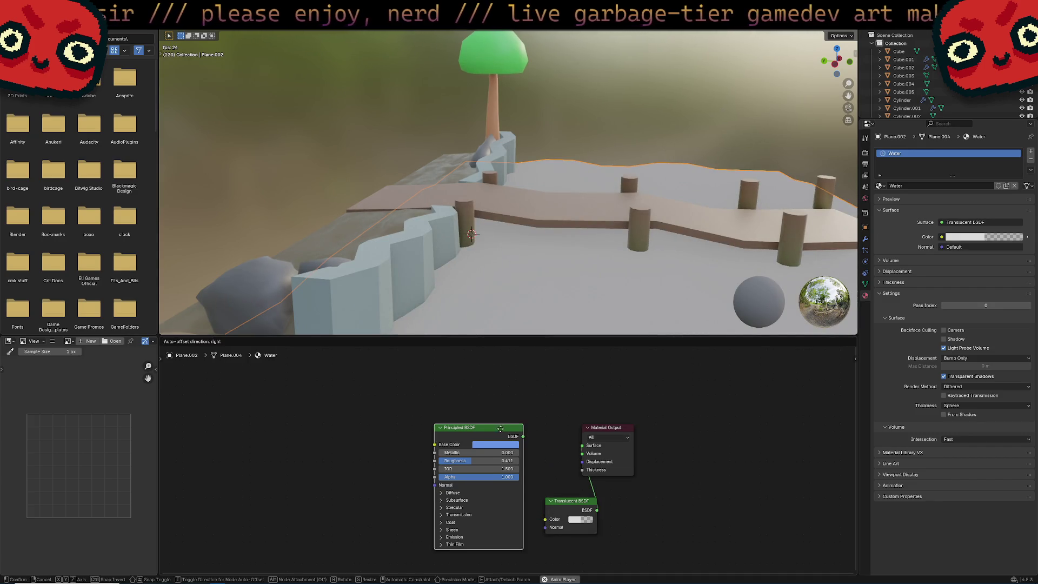
drag(476, 427, 470, 426)
mouse_move(573, 302)
middle_down()
mouse_move(577, 267)
mouse_move(598, 303)
mouse_move(553, 307)
mouse_move(507, 267)
mouse_move(465, 274)
mouse_move(487, 273)
mouse_move(519, 296)
mouse_move(611, 274)
middle_up()
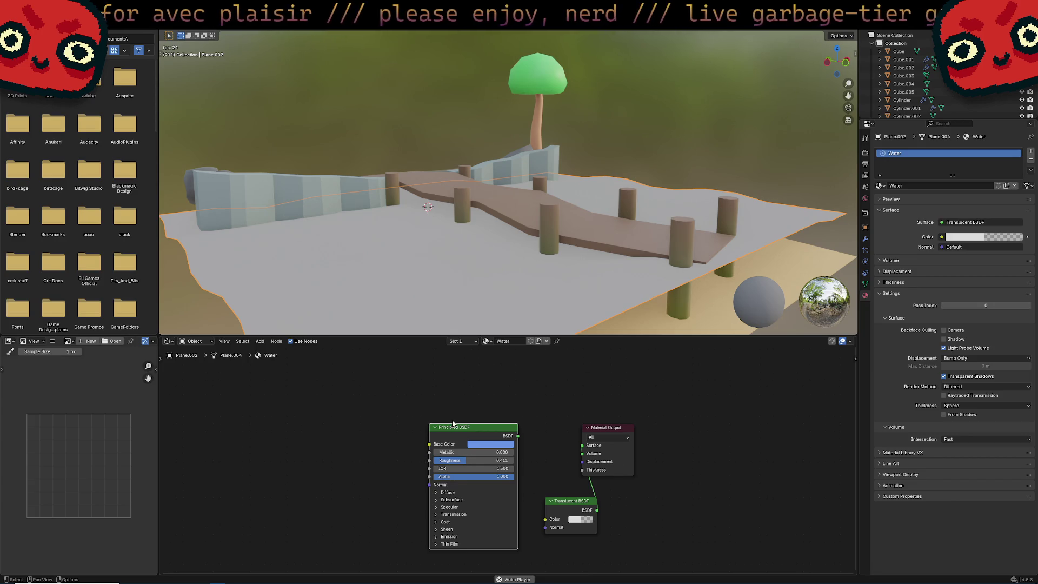
drag(453, 423, 413, 418)
drag(561, 507, 536, 485)
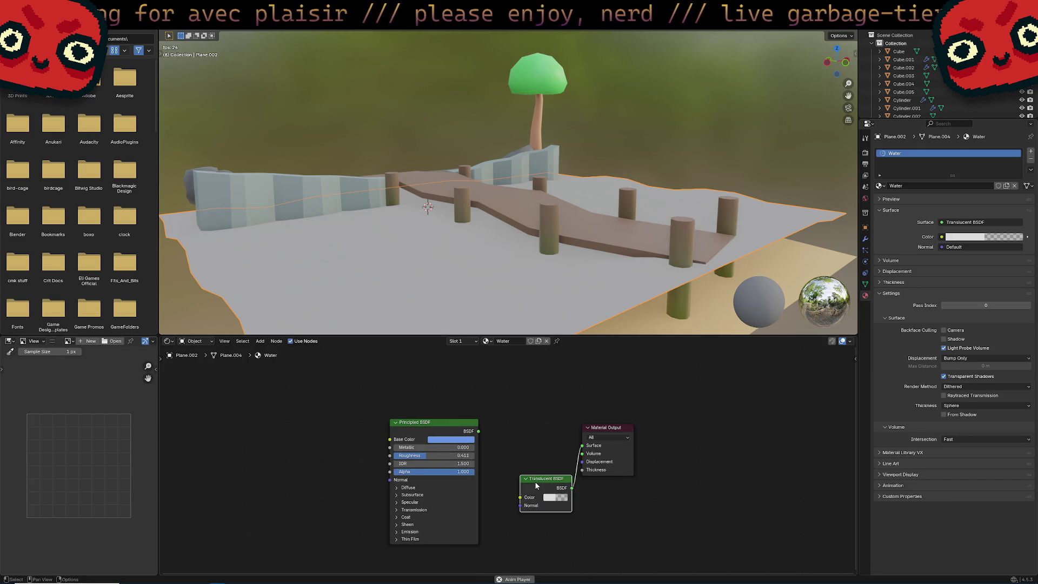
key(x)
key(shift+a)
mouse_move(533, 418)
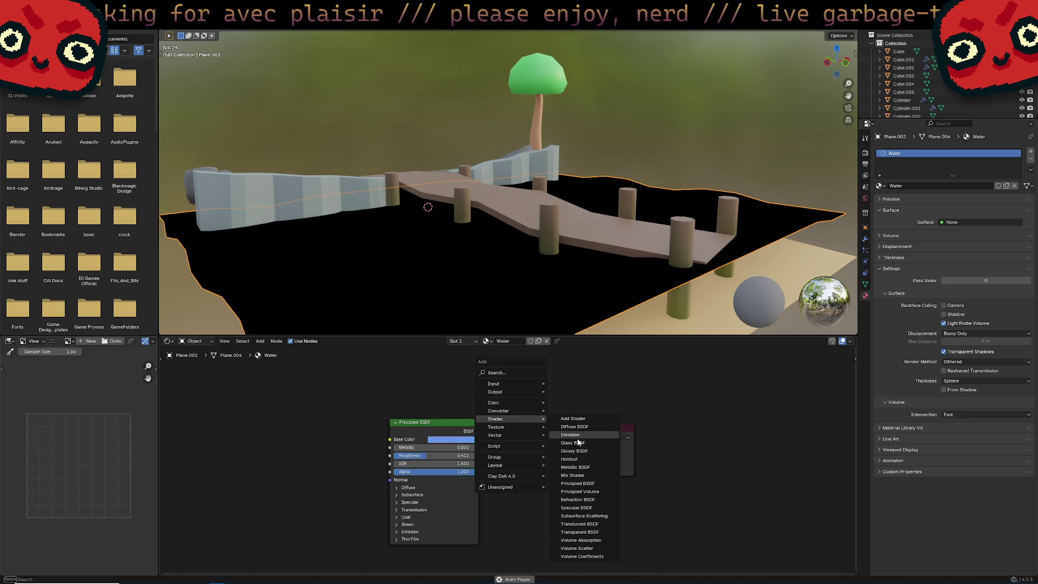
Step: Add a Glass BSDF to the Water material and connect it to the Surface output
click(580, 443)
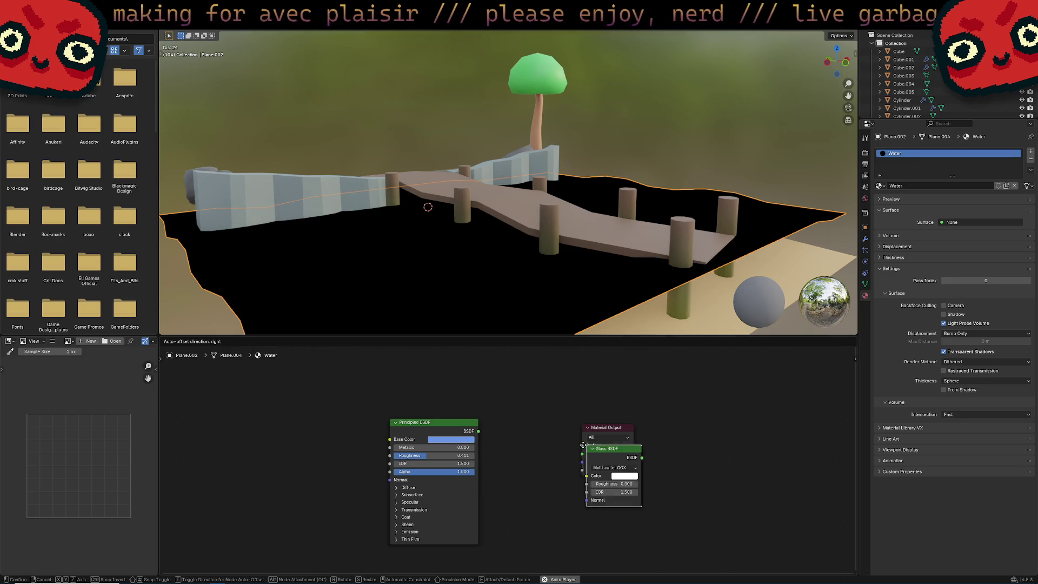
click(500, 465)
drag(565, 474, 582, 445)
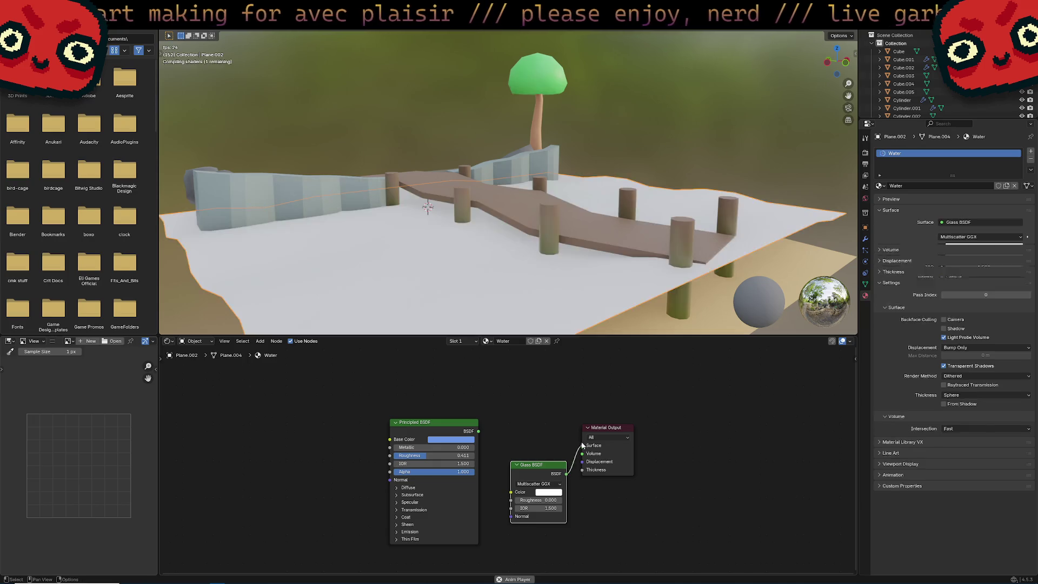
drag(478, 430, 512, 490)
key(ctrl+z)
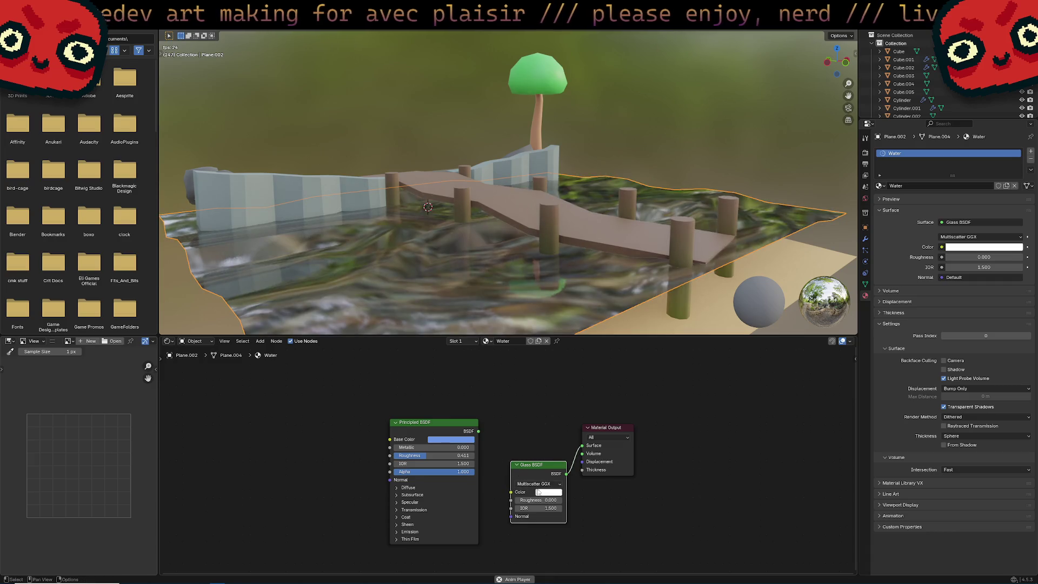
Step: Tint the Glass BSDF colour purple
click(549, 492)
drag(568, 400, 575, 396)
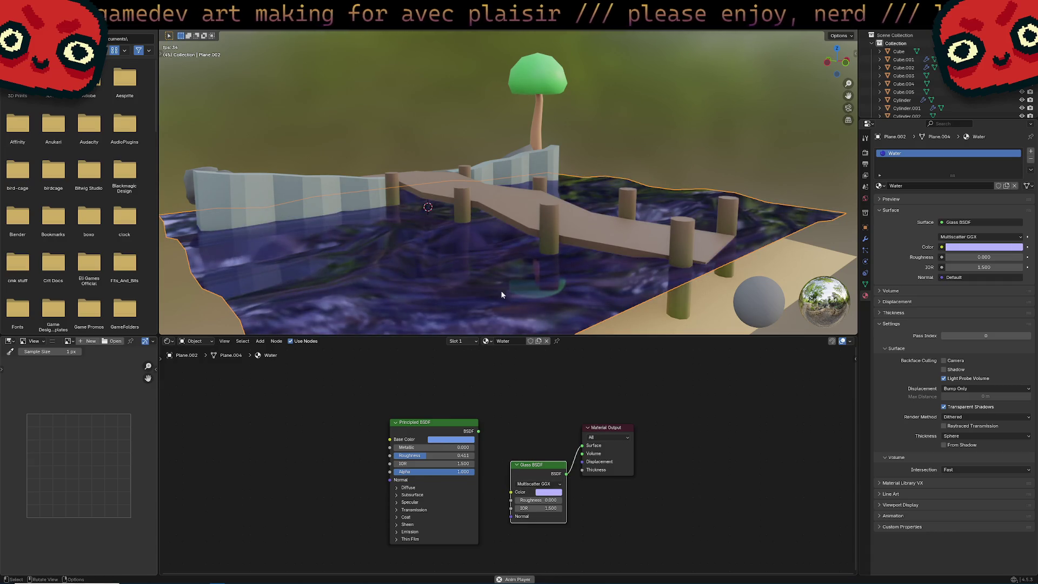
scroll(500, 290, down, 3)
scroll(517, 290, up, 6)
mouse_move(517, 290)
middle_down()
mouse_move(594, 294)
mouse_move(594, 281)
middle_up()
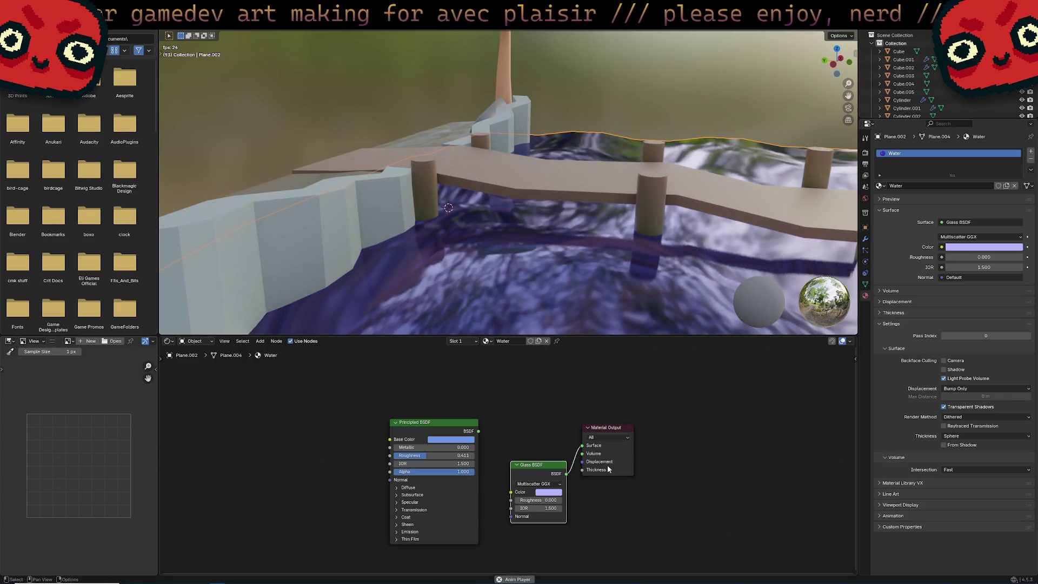
Step: Set the glass IOR to 2.2, lower the colour alpha to 0.444, and select the Principled BSDF
click(535, 506)
text(2.2)
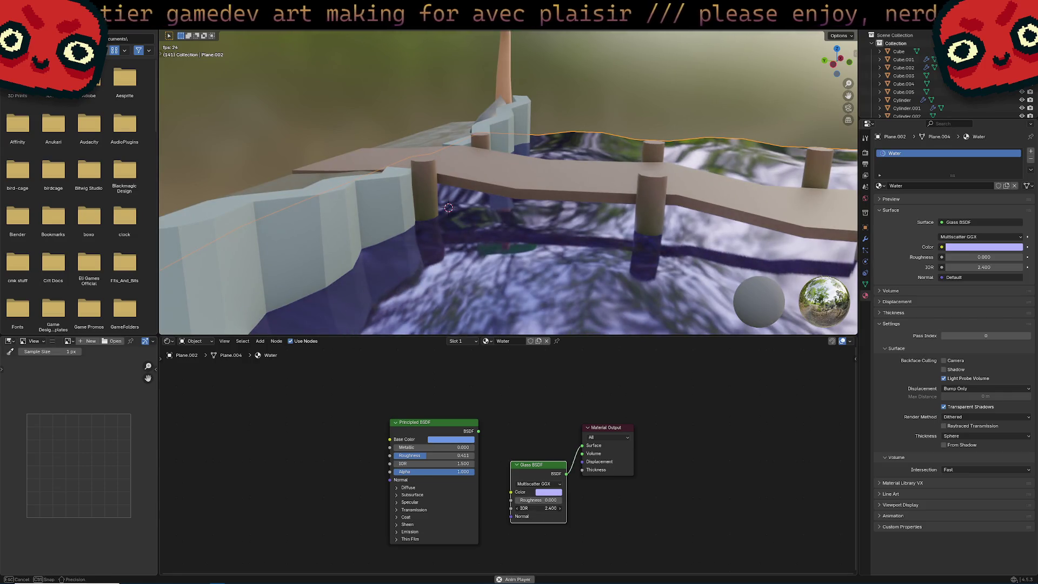
key(Return)
mouse_move(551, 468)
mouse_down()
mouse_move(592, 457)
mouse_move(559, 458)
mouse_up()
click(546, 483)
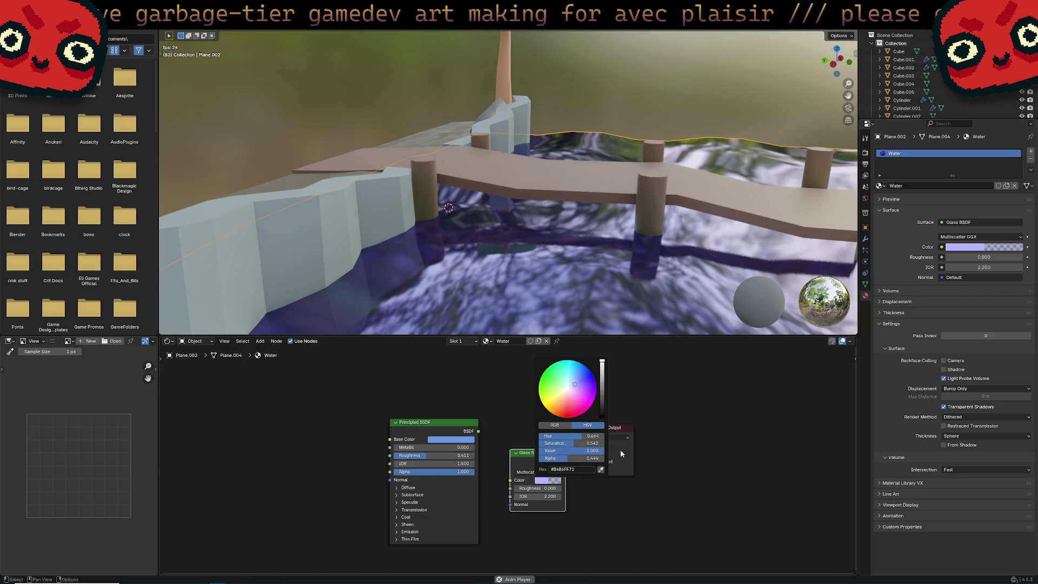
click(543, 472)
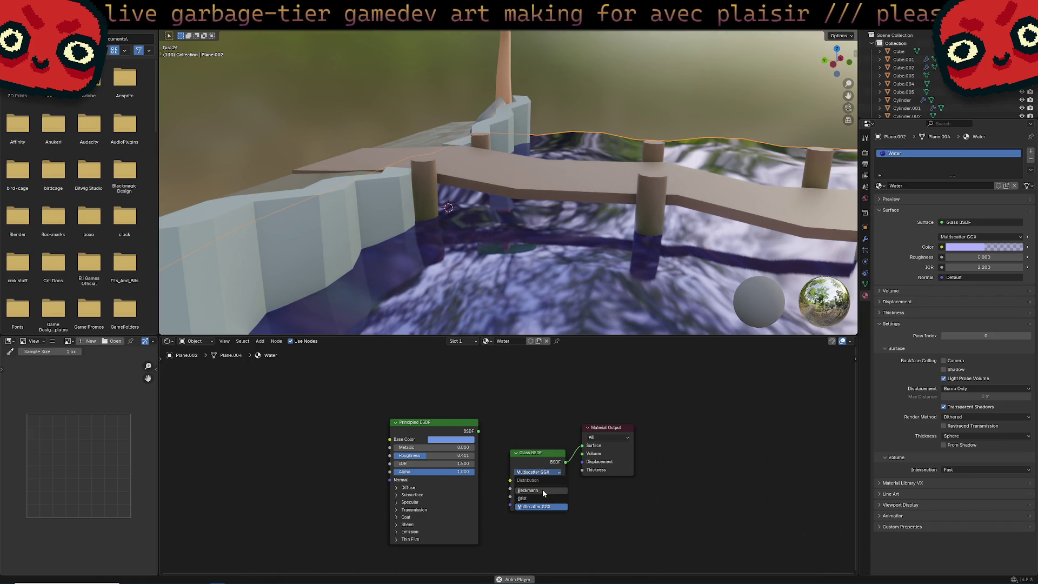
click(432, 421)
Step: Delete the unused Principled BSDF and orbit around the purple glass water
key(x)
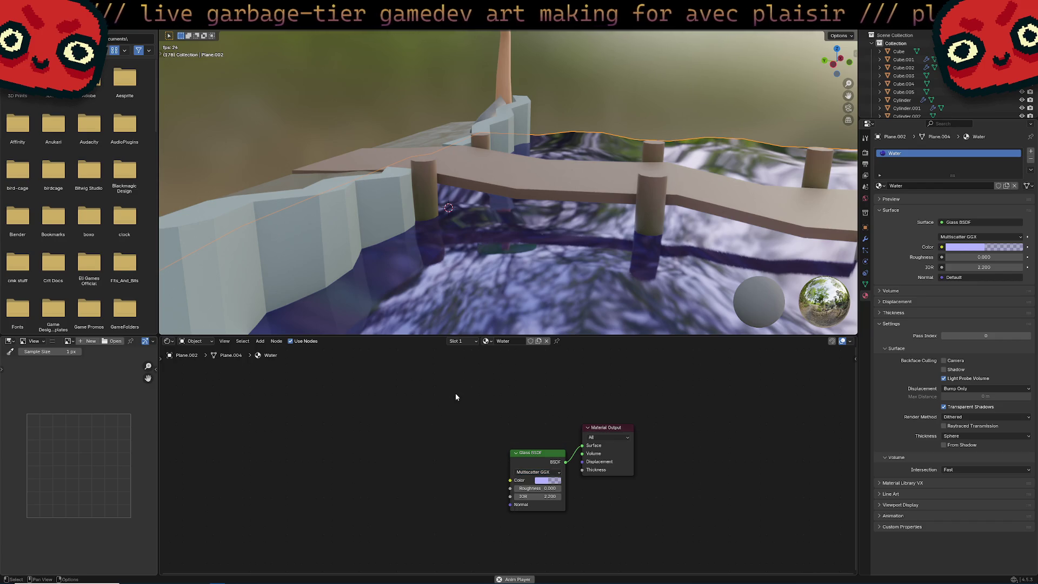
scroll(476, 387, down, 1)
middle_drag(514, 324, 581, 301)
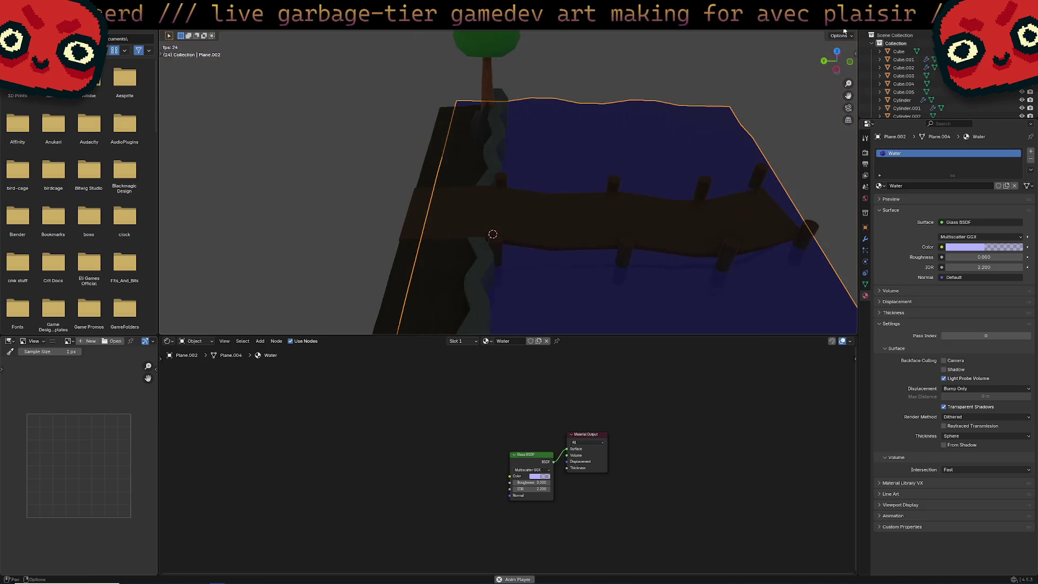
mouse_move(706, 226)
middle_down()
mouse_move(695, 170)
mouse_move(731, 148)
mouse_move(673, 234)
middle_up()
scroll(659, 237, up, 4)
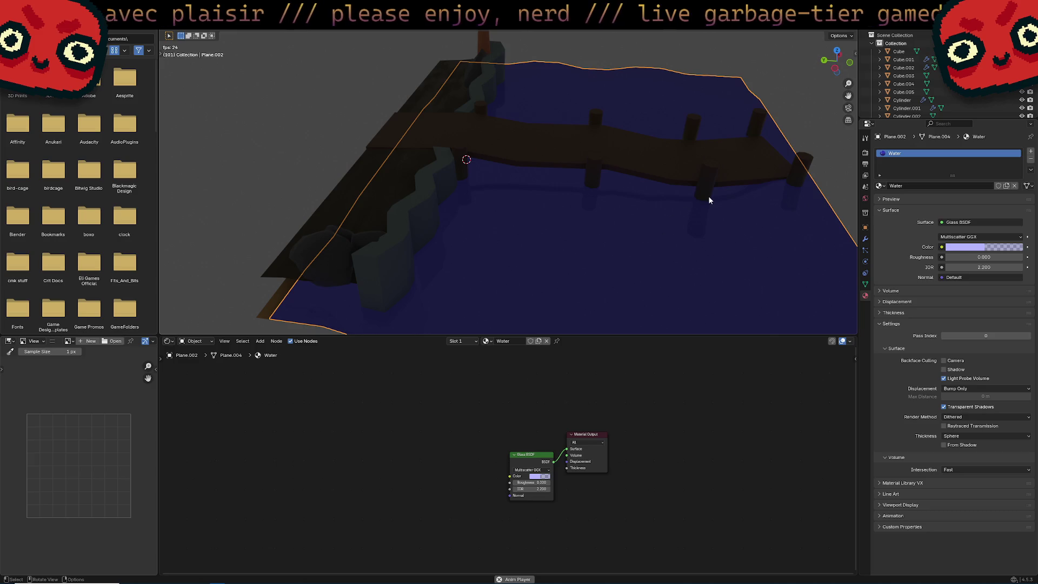
middle_drag(708, 196, 711, 186)
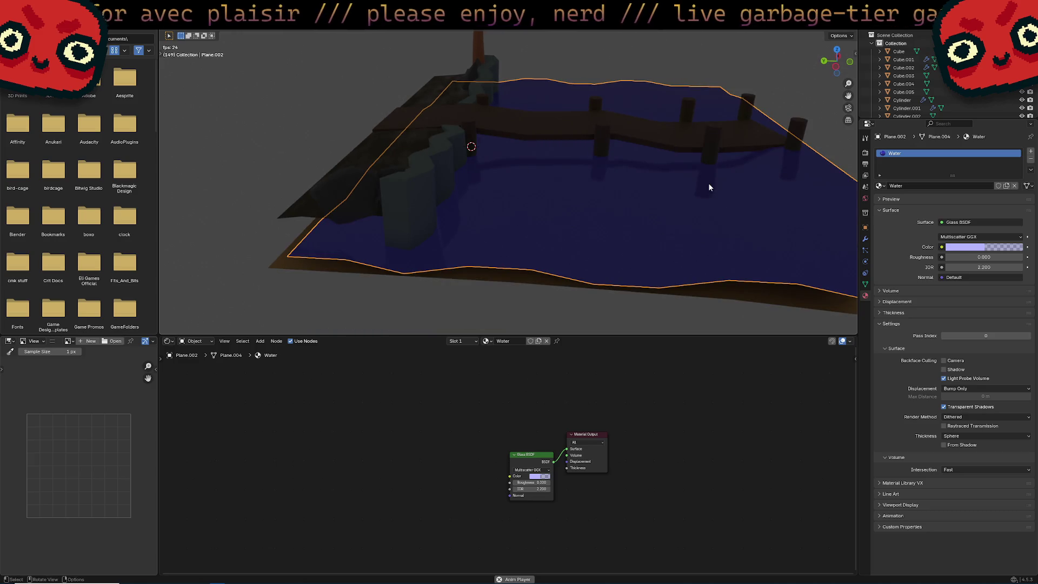
scroll(709, 187, up, 3)
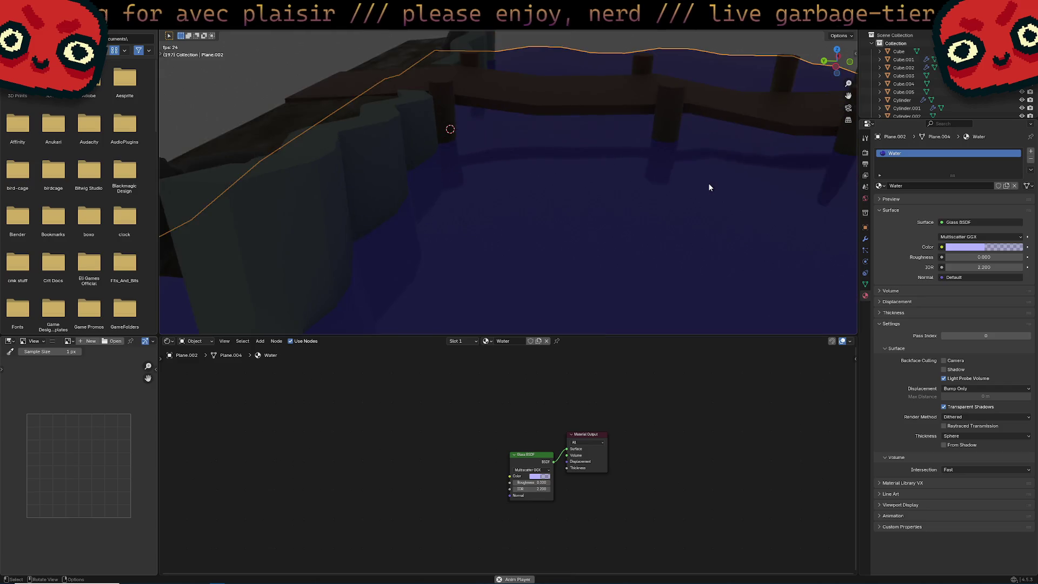
scroll(710, 187, down, 6)
Step: Add a Sun light and rotate it so shadows fall across the dock, tree and water
key(shift+a)
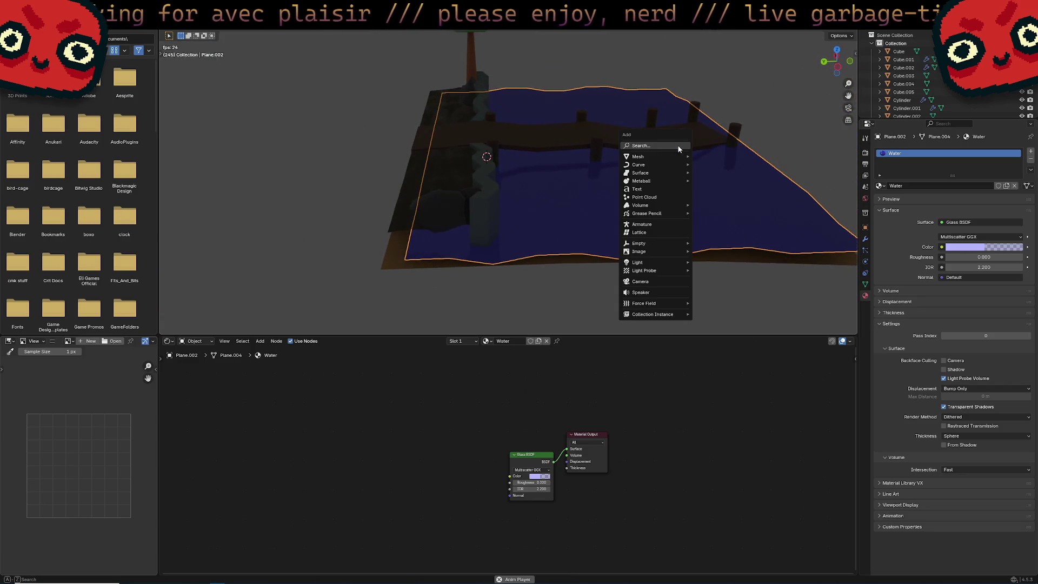
mouse_move(669, 262)
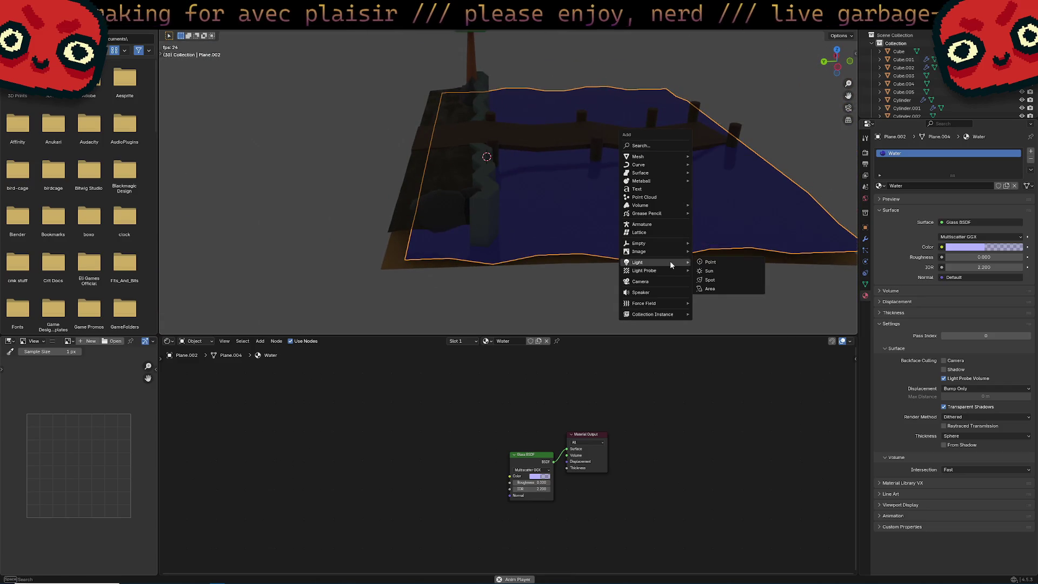
click(746, 273)
middle_drag(729, 275, 608, 187)
key(r)
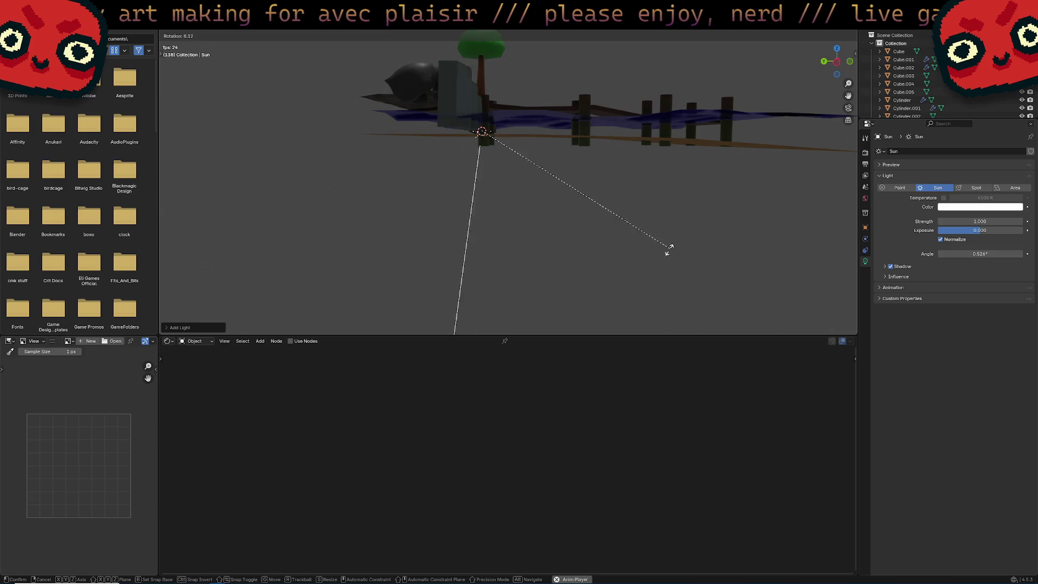
click(669, 249)
mouse_move(600, 266)
middle_down()
mouse_move(614, 250)
mouse_move(688, 275)
mouse_move(717, 251)
mouse_move(666, 264)
middle_up()
scroll(667, 264, up, 2)
key(r)
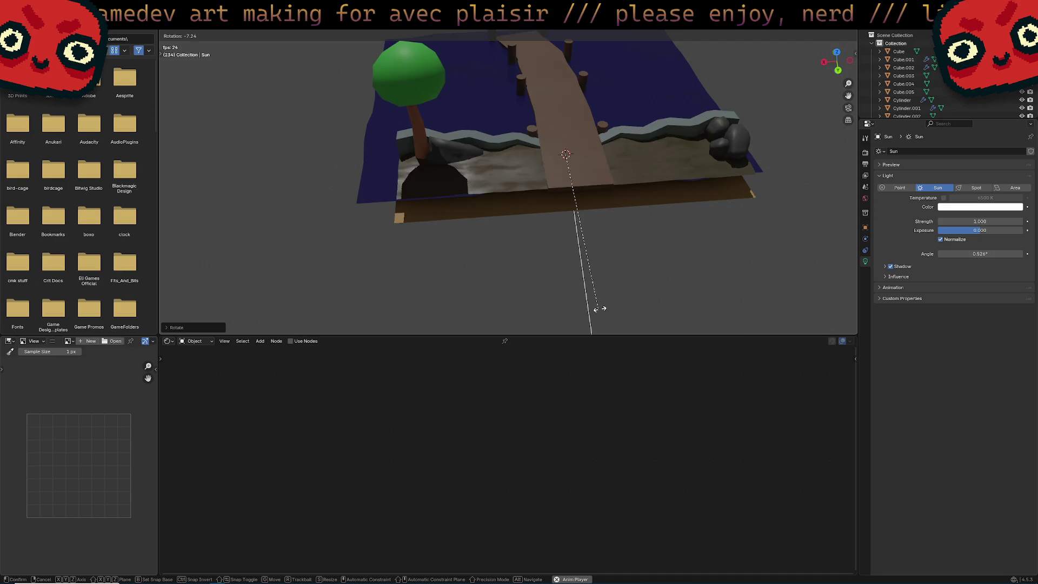
click(715, 287)
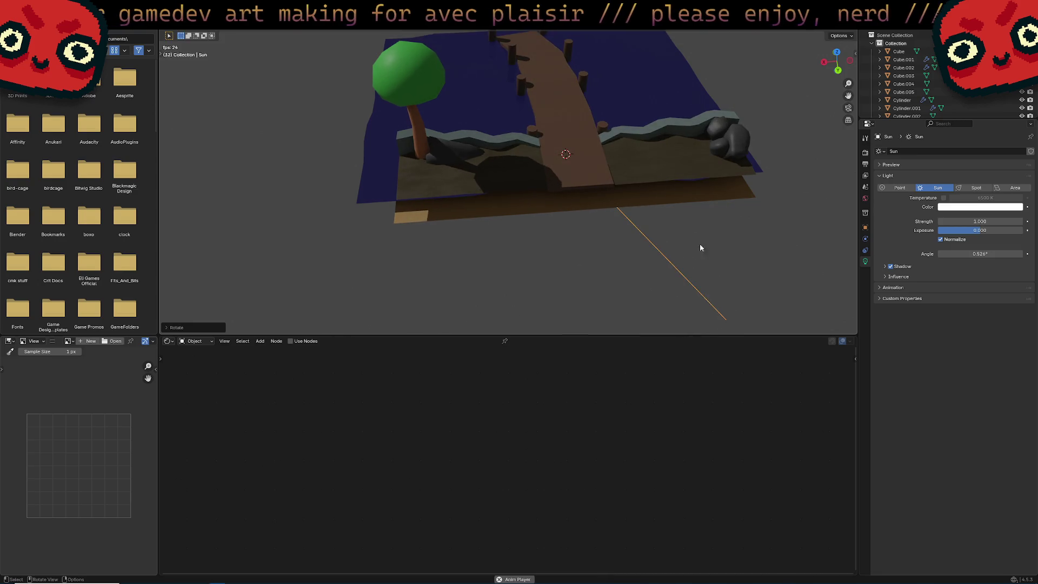
mouse_move(701, 248)
middle_down()
mouse_move(682, 190)
mouse_move(740, 156)
mouse_move(631, 136)
mouse_move(709, 239)
mouse_move(545, 250)
mouse_move(607, 229)
mouse_move(533, 237)
mouse_move(544, 239)
middle_up()
click(546, 239)
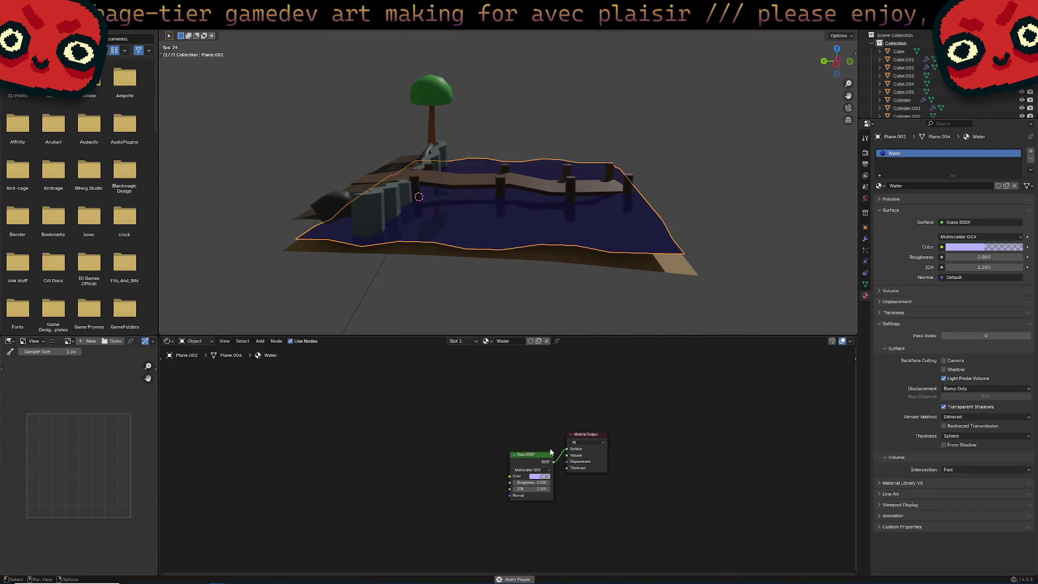
Step: Set the water's Glass BSDF roughness to 0.354 and IOR to 1.700
mouse_move(550, 454)
mouse_down()
mouse_move(516, 441)
mouse_move(493, 473)
mouse_up()
click(510, 465)
mouse_move(540, 227)
middle_down()
mouse_move(626, 211)
mouse_move(573, 168)
mouse_move(535, 195)
middle_up()
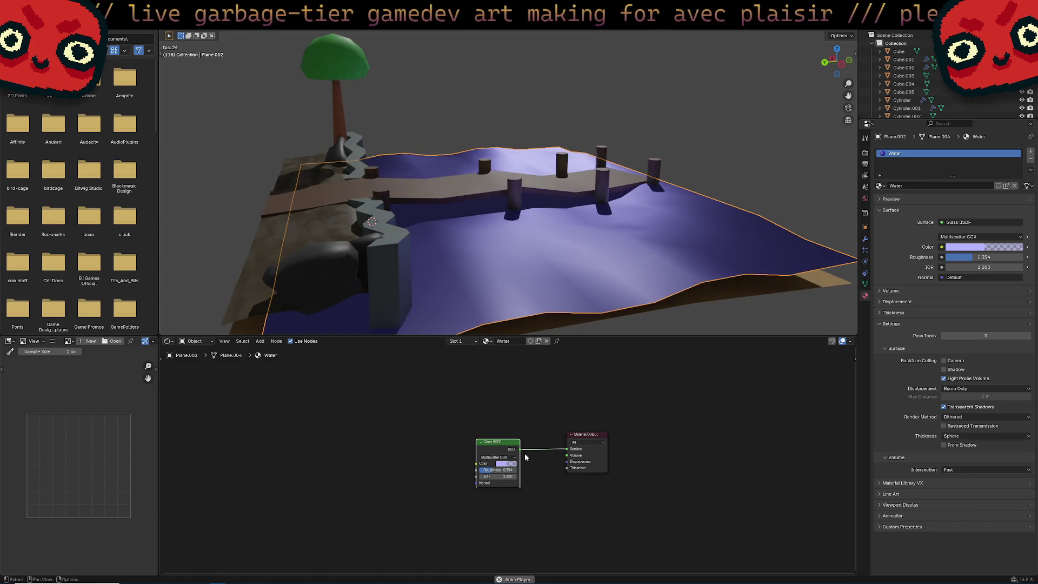
mouse_move(497, 476)
mouse_down()
mouse_move(473, 476)
mouse_move(483, 476)
mouse_up()
Step: Switch the scene's render engine from EEVEE to Cycles
click(865, 153)
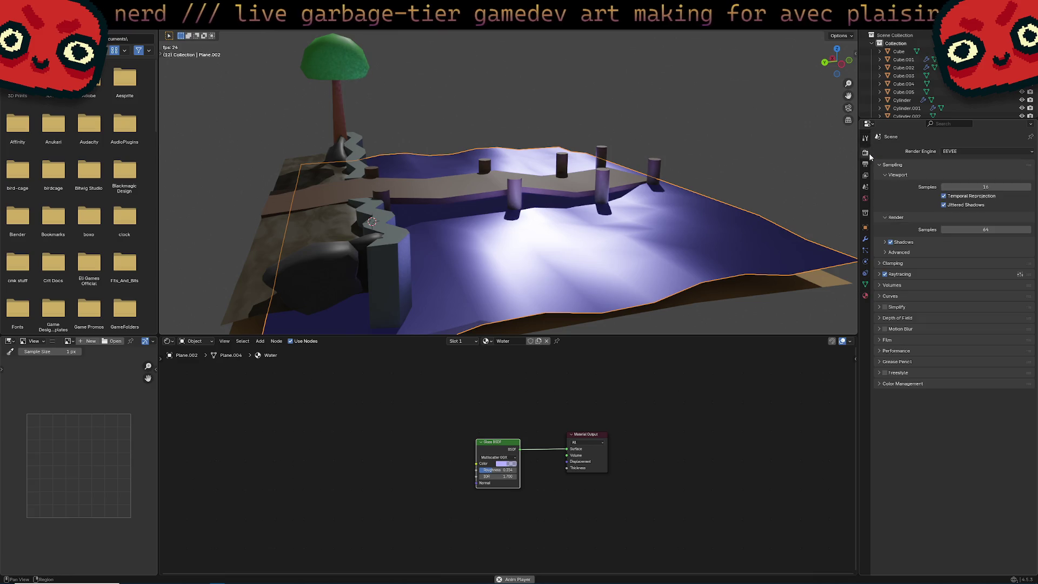
click(997, 151)
click(995, 177)
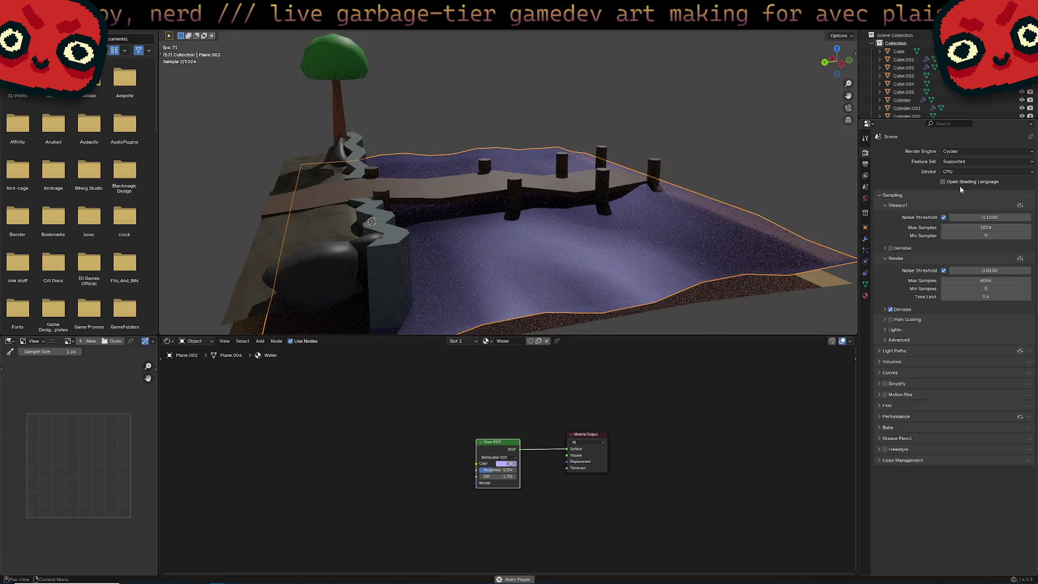
Step: Select the tree's icosphere top to show its Foliage material
mouse_move(618, 238)
middle_down()
mouse_move(598, 264)
mouse_move(563, 245)
mouse_move(479, 248)
mouse_move(569, 227)
mouse_move(523, 216)
mouse_move(610, 267)
mouse_move(579, 261)
mouse_move(617, 231)
mouse_move(549, 269)
mouse_move(590, 250)
middle_up()
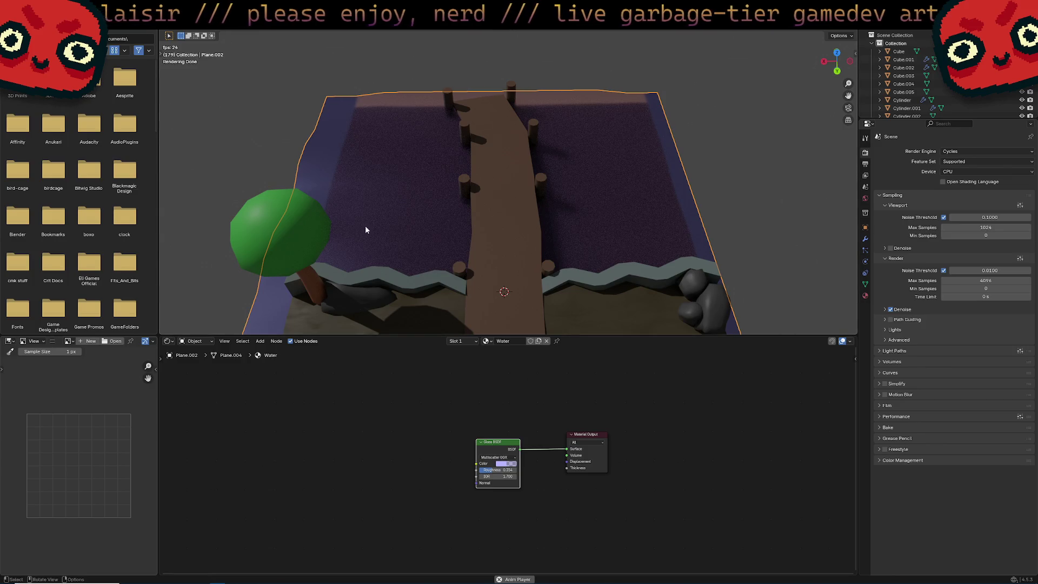
mouse_move(364, 227)
middle_down()
mouse_move(514, 185)
mouse_move(607, 189)
mouse_move(528, 226)
mouse_move(542, 209)
mouse_move(570, 223)
middle_up()
mouse_move(653, 205)
middle_down()
mouse_move(617, 215)
mouse_move(640, 187)
mouse_move(640, 213)
mouse_move(615, 248)
middle_up()
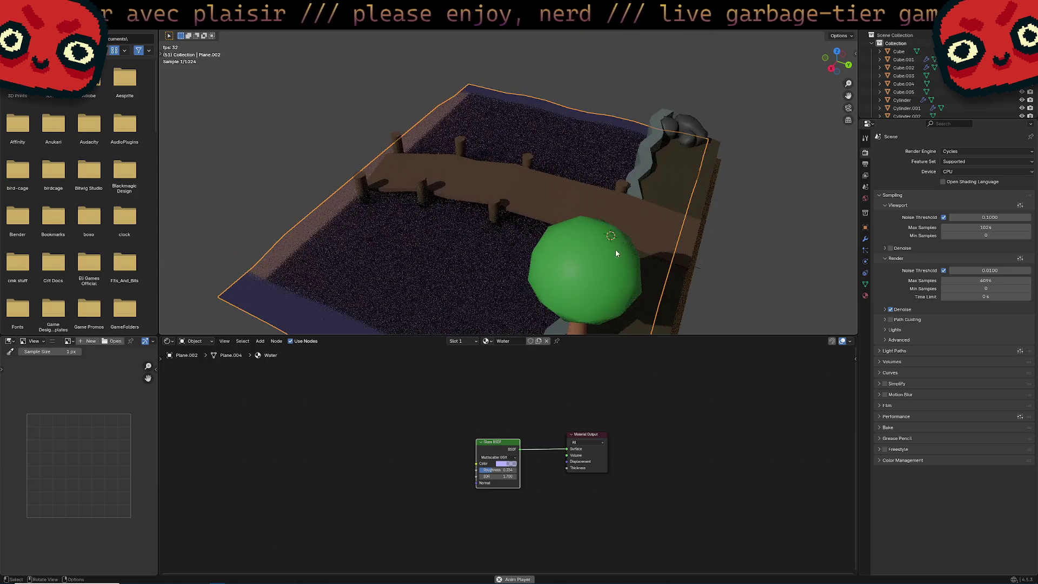
click(615, 248)
middle_drag(679, 198, 637, 336)
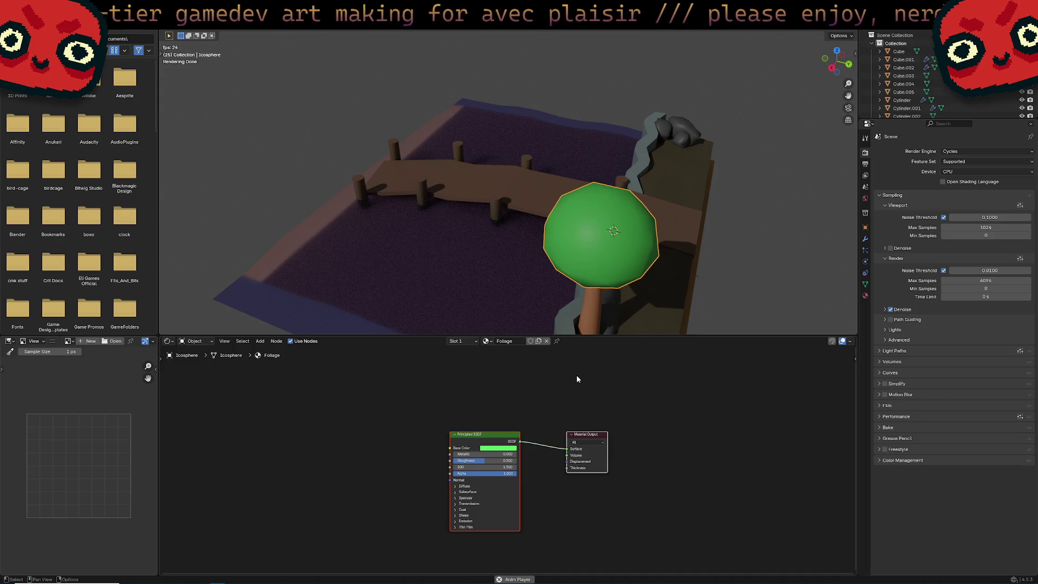
Step: Apply Shade Smooth to the tree's foliage icosphere
right_click(666, 239)
click(711, 223)
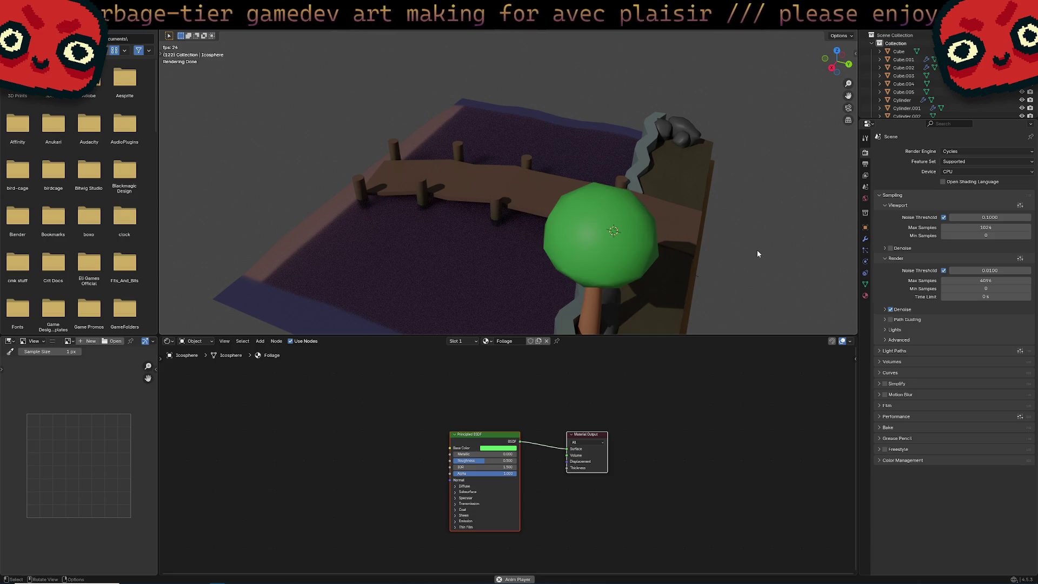
right_click(613, 258)
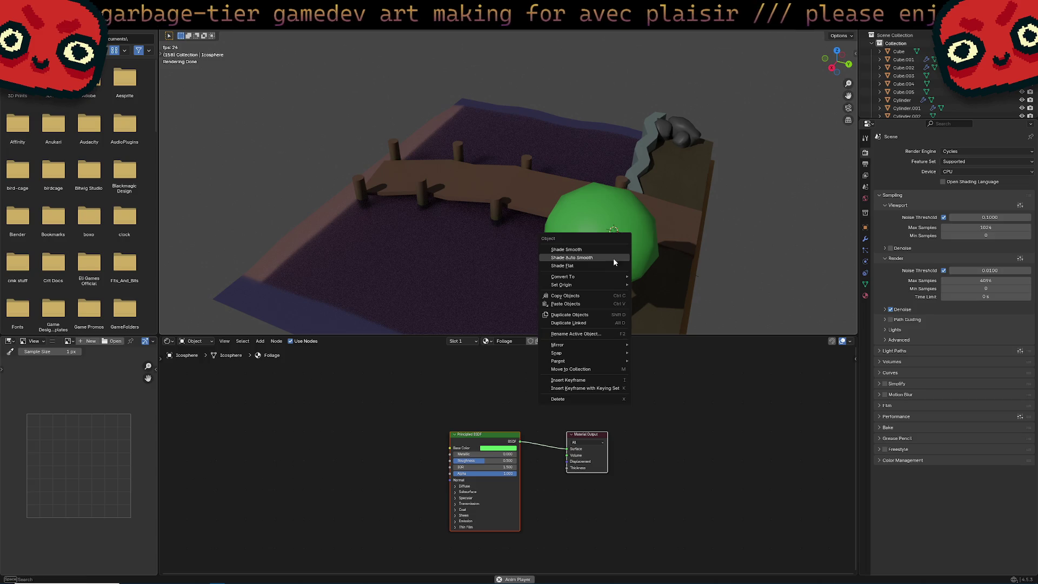
click(623, 220)
right_click(614, 217)
click(608, 206)
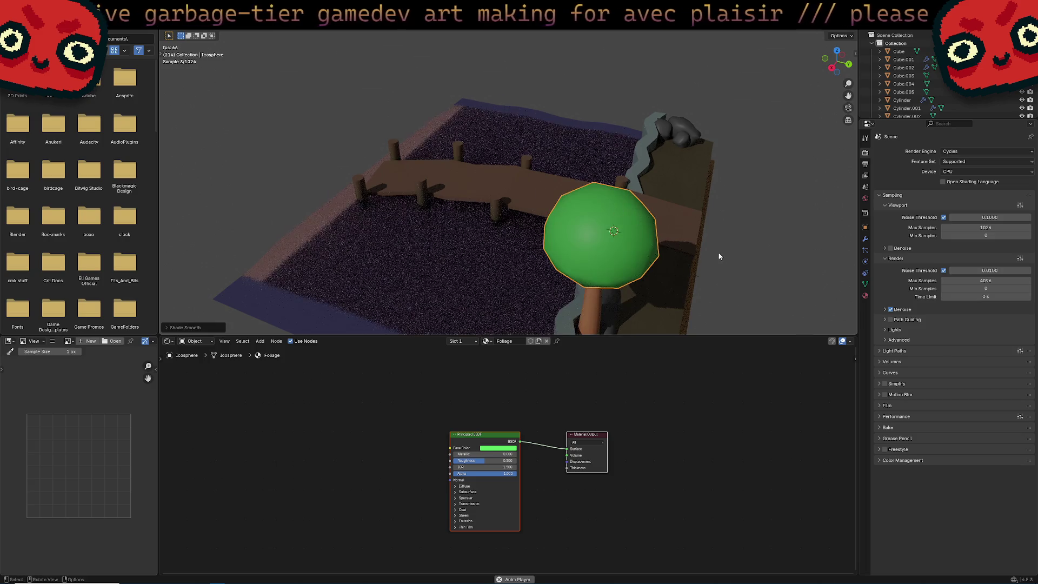
Step: Select the water plane to bring back its Glass BSDF material
mouse_move(712, 252)
middle_down()
mouse_move(609, 236)
mouse_move(493, 275)
mouse_move(508, 250)
middle_up()
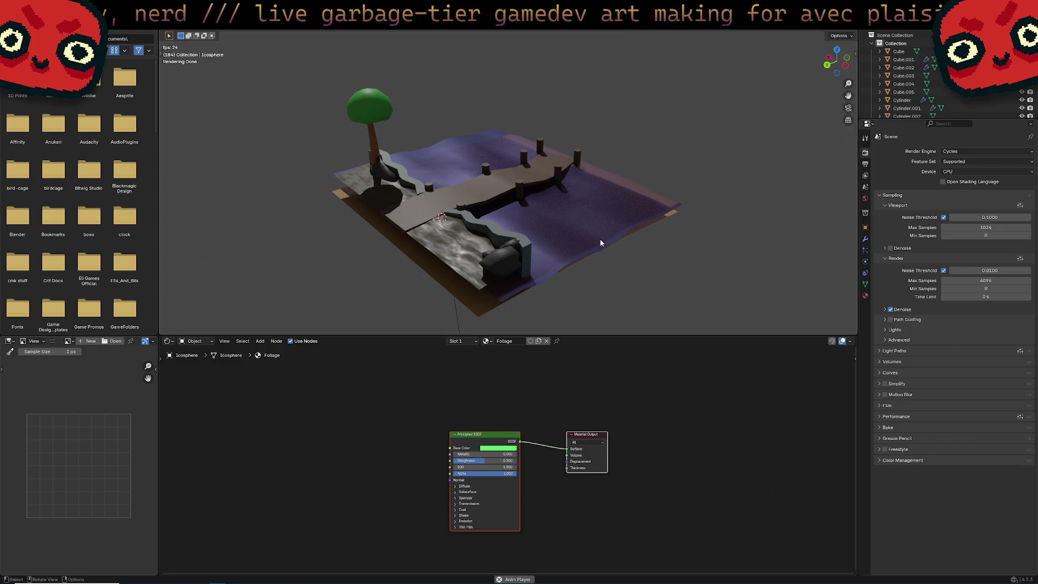
middle_drag(600, 243, 575, 251)
click(575, 251)
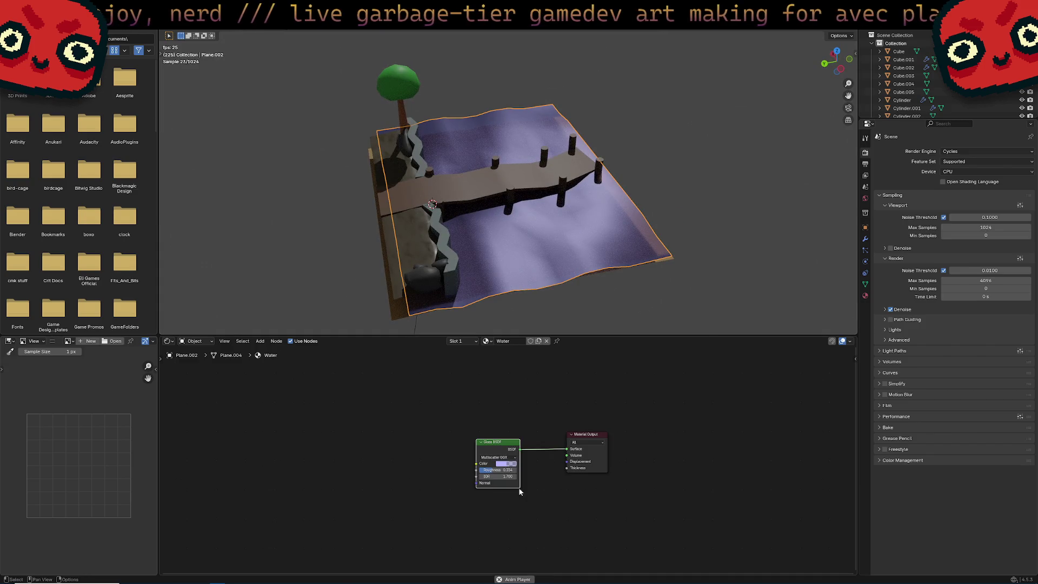
Step: Add a White Noise Texture node and link its Color into the Glass BSDF Color
right_click(382, 442)
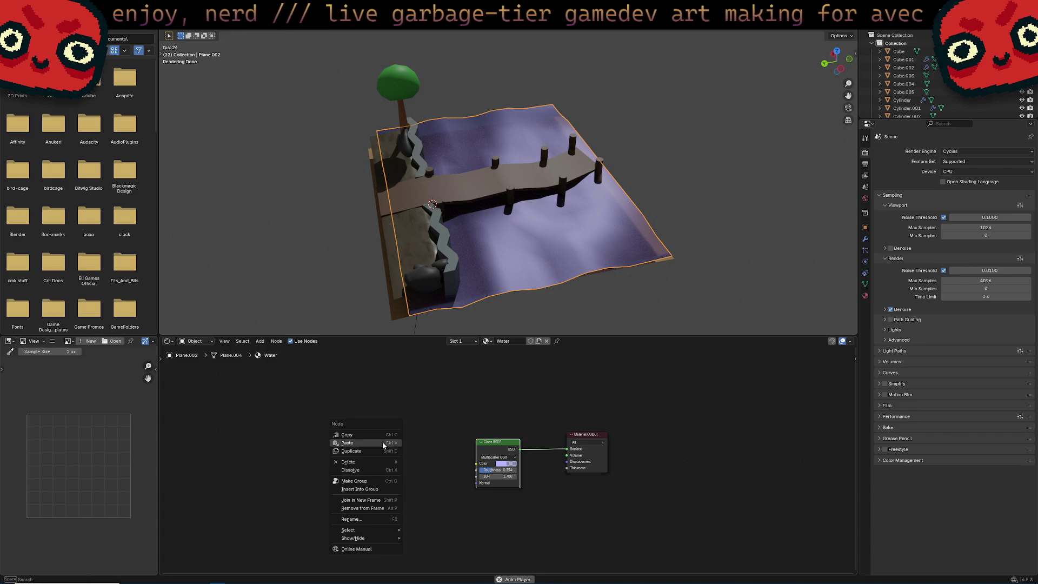
key(shift+a)
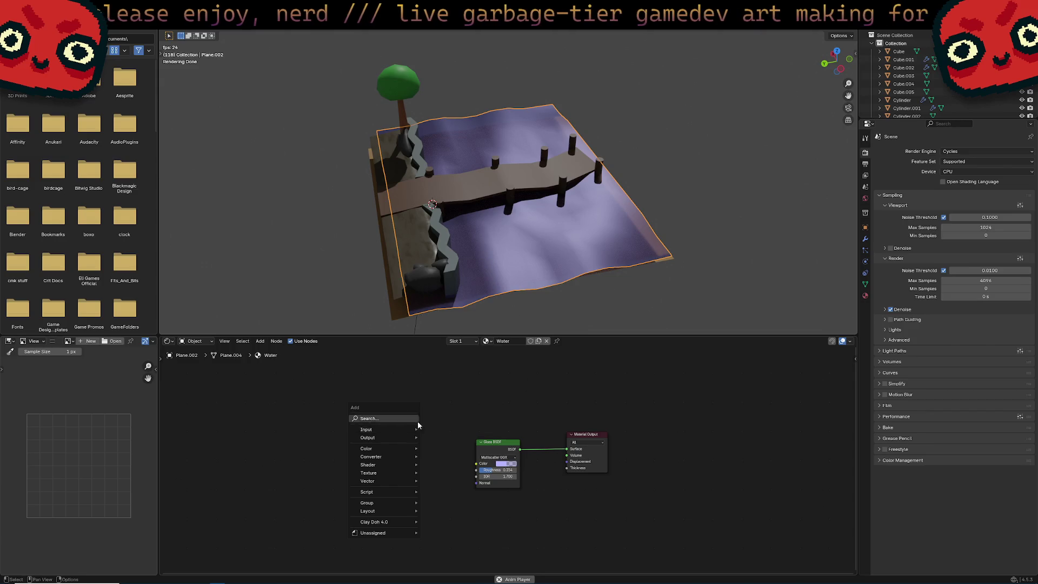
mouse_move(397, 474)
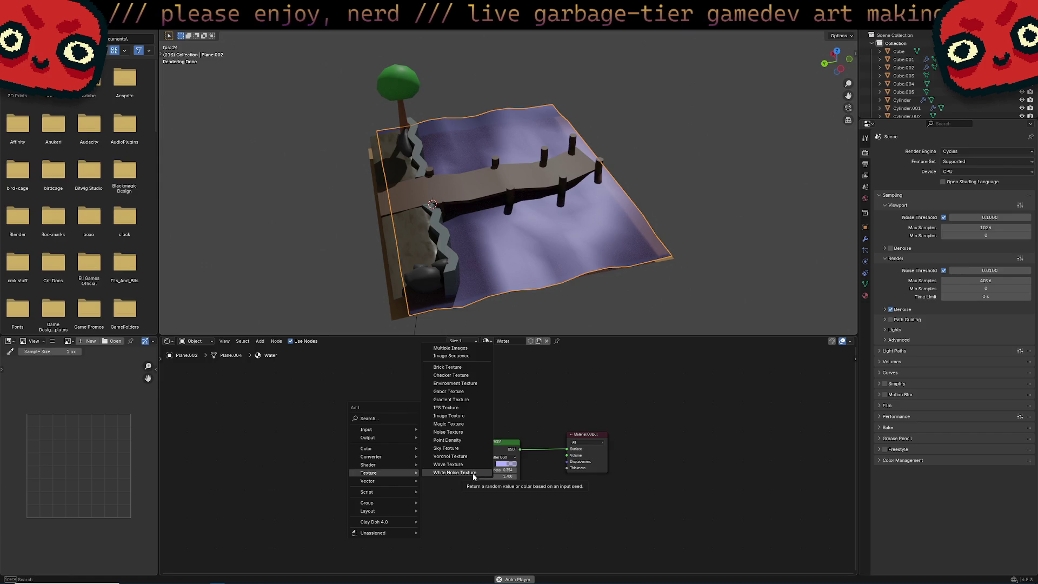
click(474, 473)
click(417, 468)
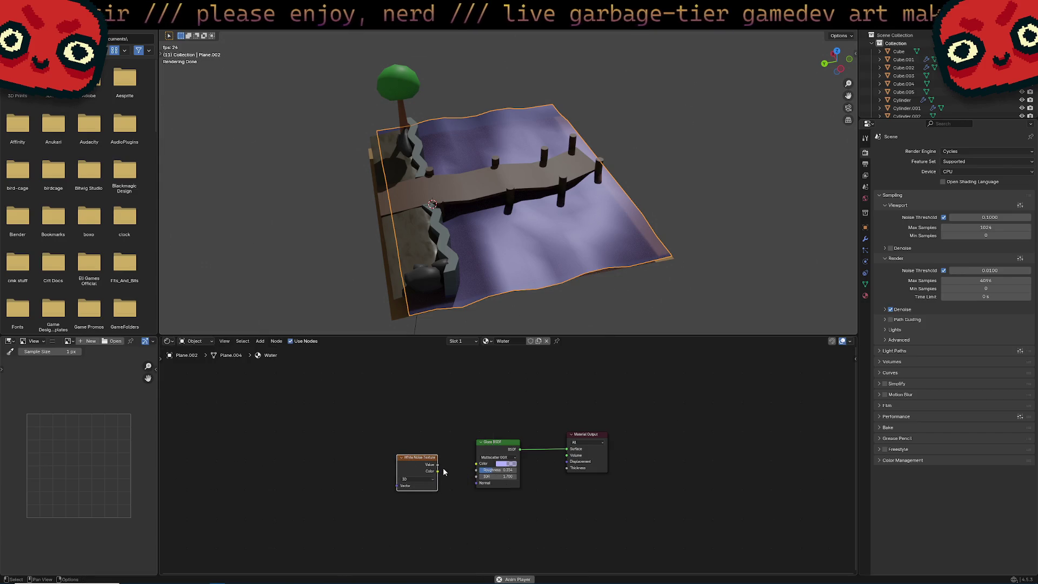
drag(436, 470, 475, 464)
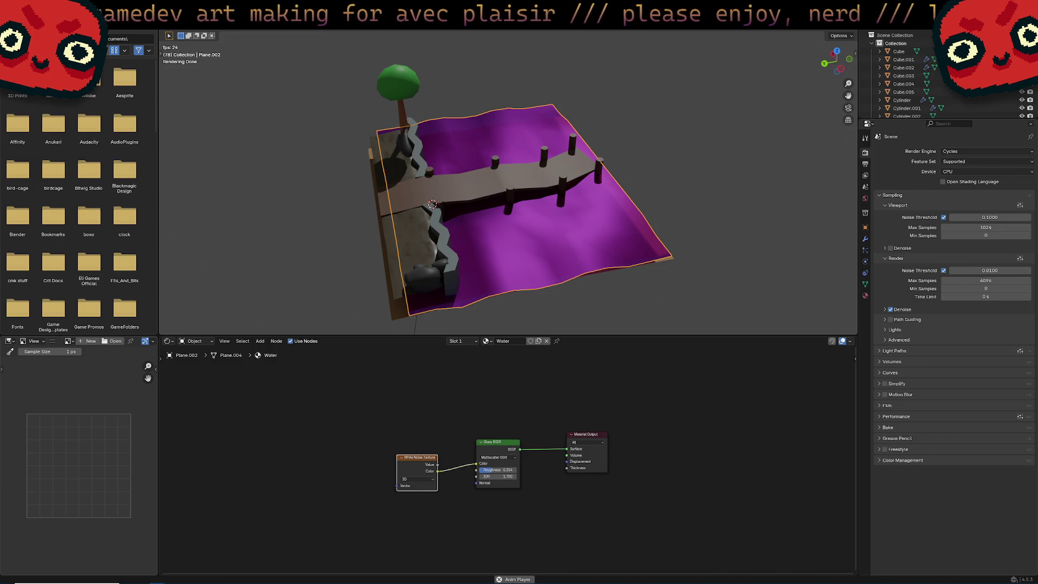
Step: Relink the water material so the White Noise Value output feeds the Glass BSDF Color
mouse_move(562, 255)
middle_down()
mouse_move(758, 210)
mouse_move(682, 212)
middle_up()
scroll(758, 211, up, 3)
scroll(682, 212, down, 3)
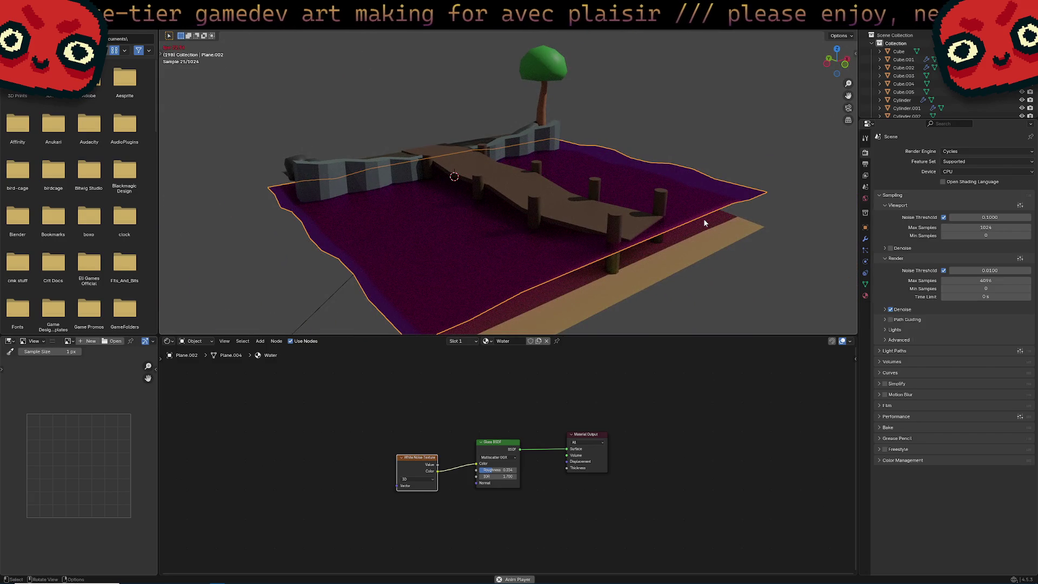
middle_drag(702, 220, 647, 265)
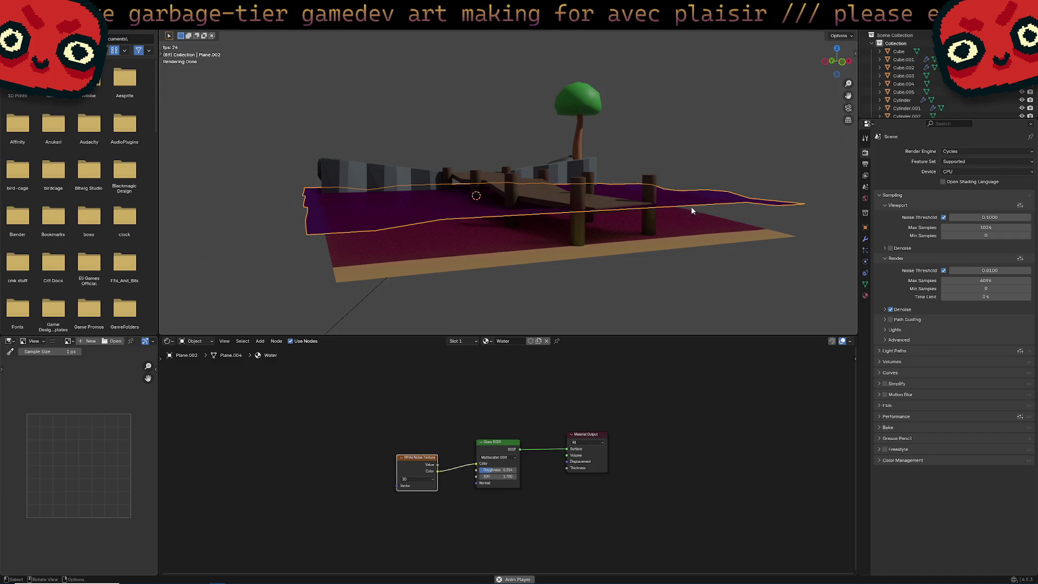
mouse_move(691, 208)
middle_down()
mouse_move(656, 249)
mouse_move(567, 189)
mouse_move(602, 222)
middle_up()
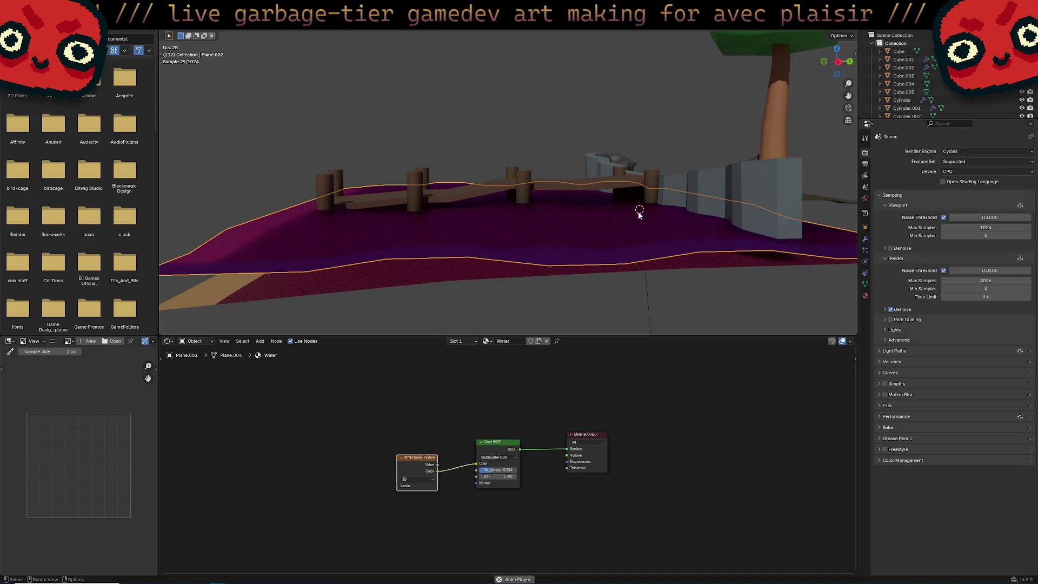
mouse_move(640, 242)
middle_down()
mouse_move(721, 248)
mouse_move(621, 237)
middle_up()
scroll(529, 448, up, 4)
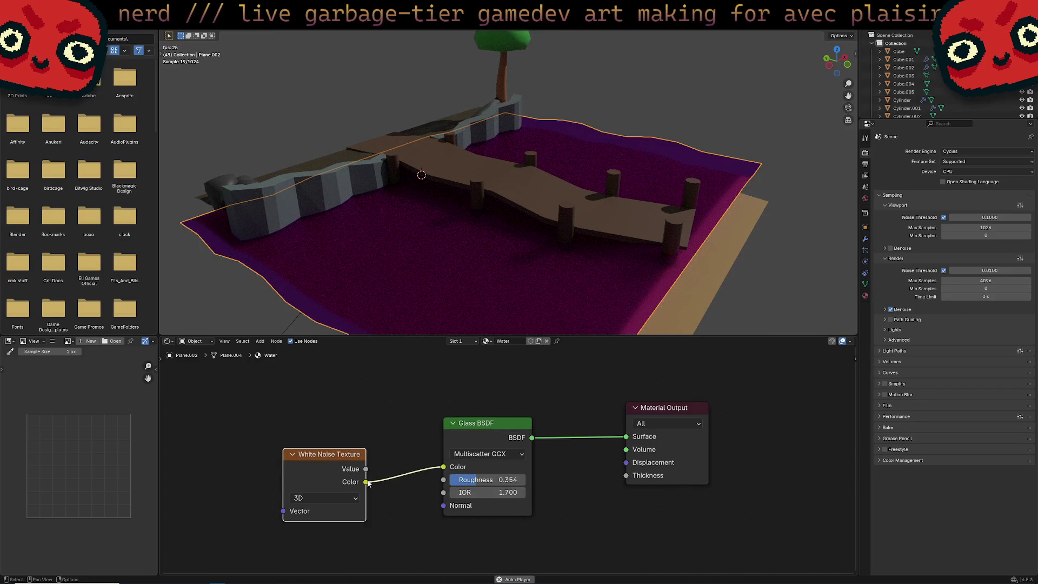
drag(366, 468, 443, 466)
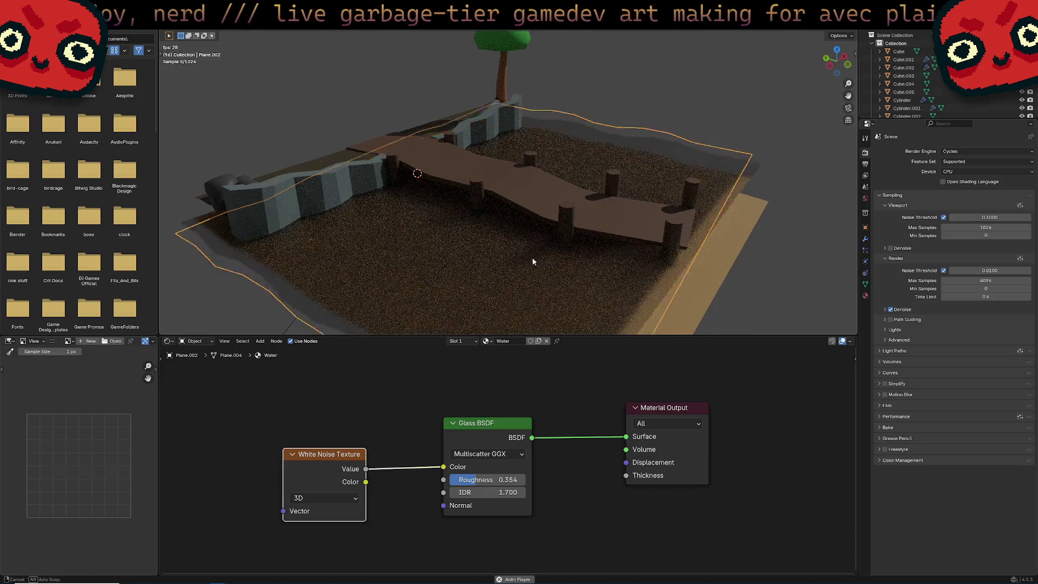
Step: Raise the Glass BSDF Roughness to 0.531
mouse_move(531, 262)
middle_down()
mouse_move(576, 274)
mouse_move(591, 254)
mouse_move(581, 270)
middle_up()
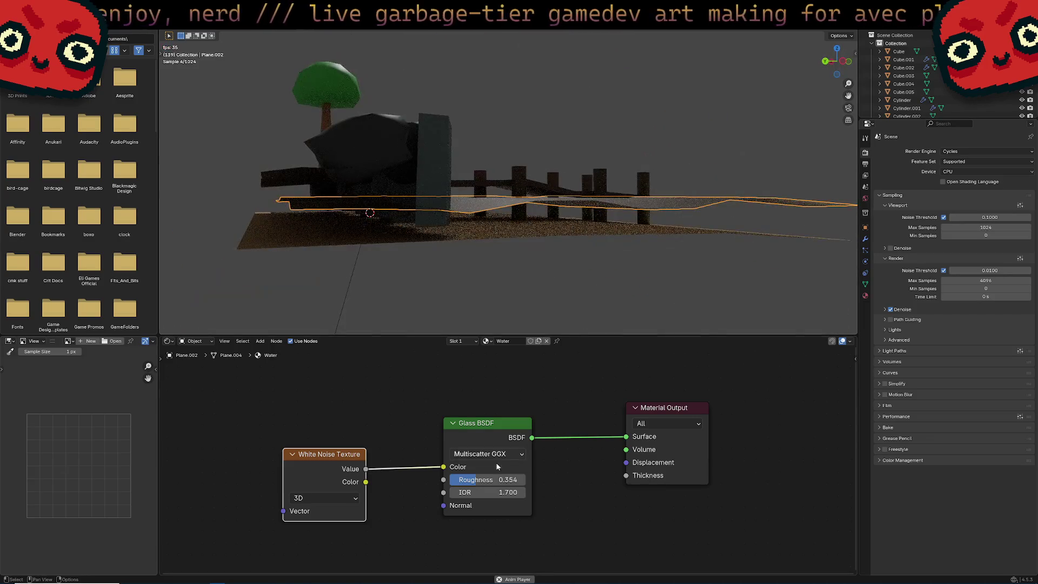
drag(473, 480, 482, 483)
middle_drag(513, 162, 519, 253)
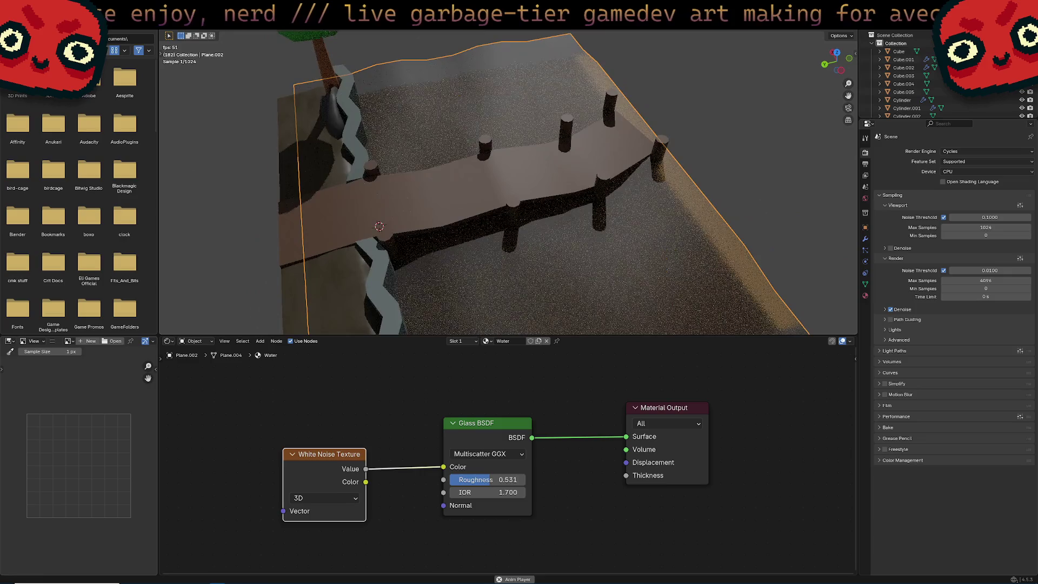
mouse_move(595, 127)
middle_down()
mouse_move(550, 166)
mouse_move(465, 185)
mouse_move(567, 190)
middle_up()
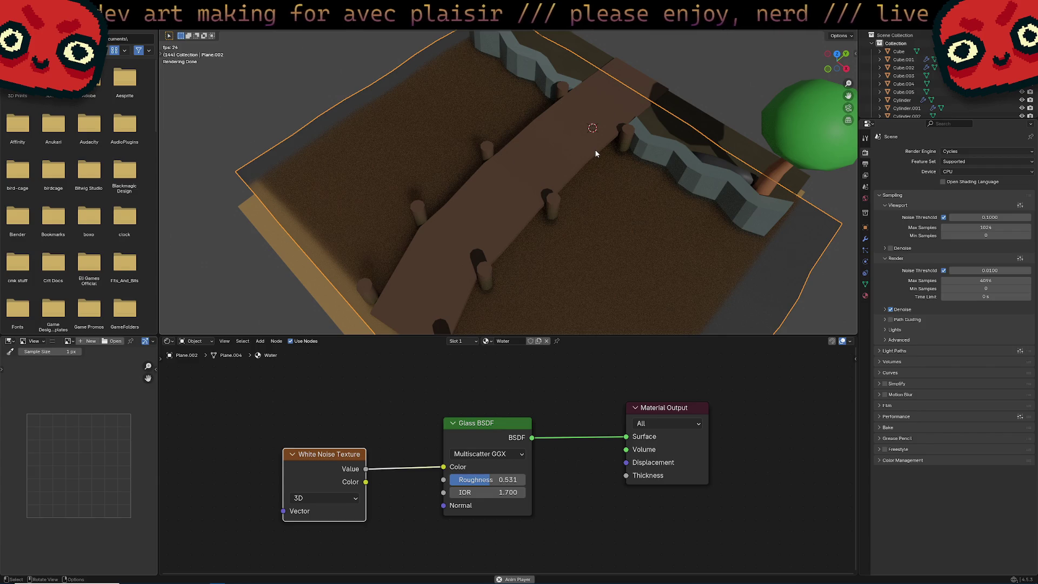
mouse_move(520, 89)
middle_down()
mouse_move(513, 192)
mouse_move(620, 128)
mouse_move(547, 162)
mouse_move(585, 170)
mouse_move(628, 209)
middle_up()
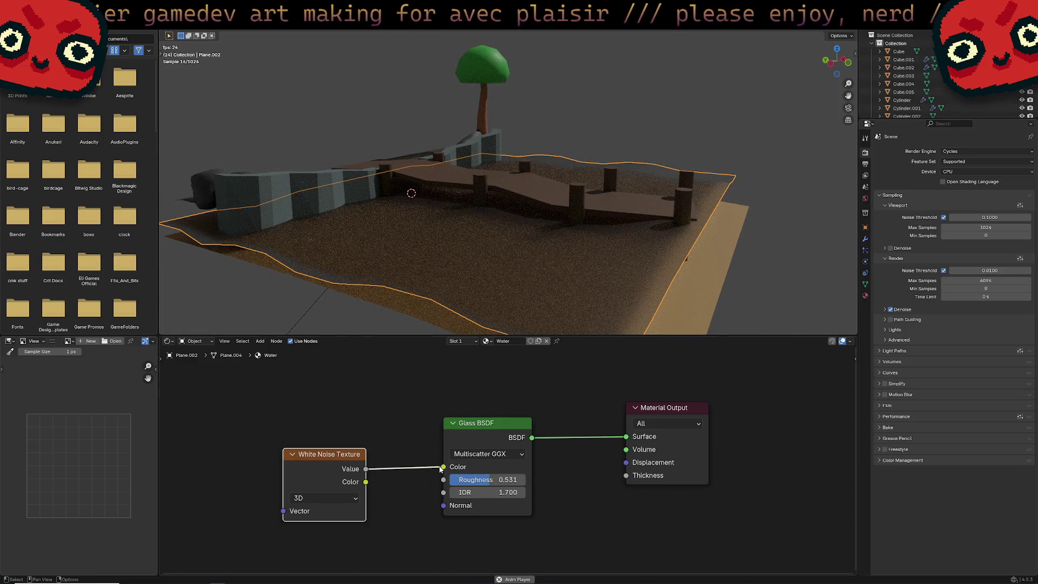
Step: Move the noise Value link onto Glass Roughness and tint the glass pale lavender
drag(443, 467, 443, 479)
scroll(525, 259, up, 6)
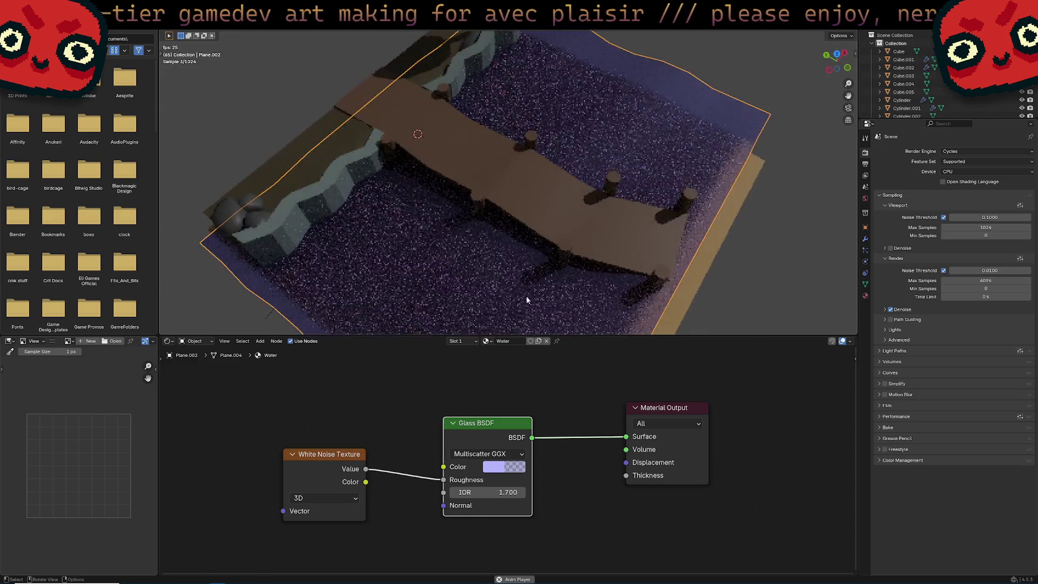
click(497, 469)
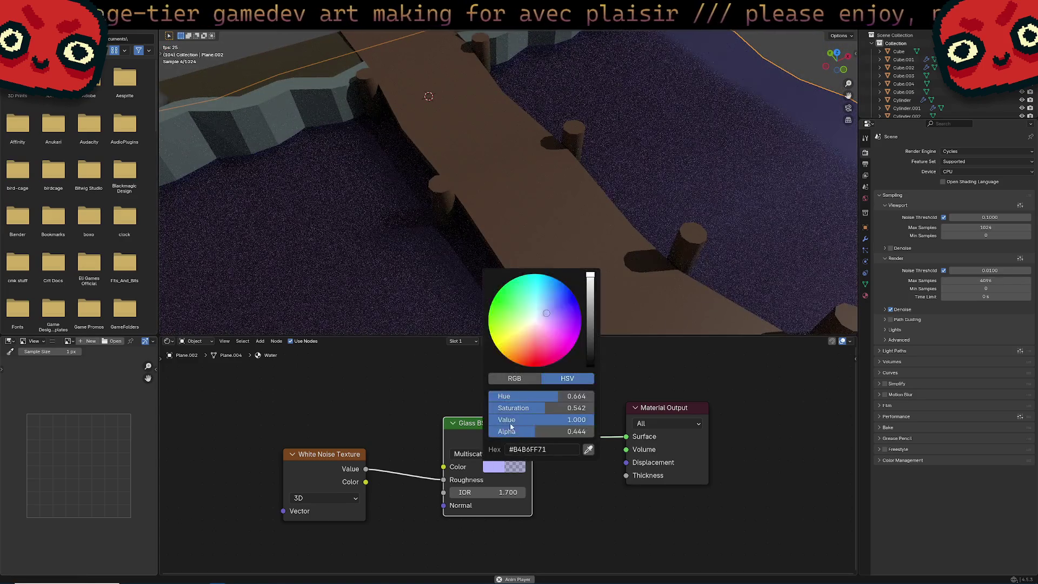
drag(533, 327, 542, 319)
Step: Select a dock cylinder post to show its Wood material
mouse_move(592, 197)
middle_down()
mouse_move(708, 176)
mouse_move(656, 228)
mouse_move(676, 259)
mouse_move(656, 273)
mouse_move(657, 288)
mouse_move(615, 211)
mouse_move(567, 208)
mouse_move(604, 146)
middle_up()
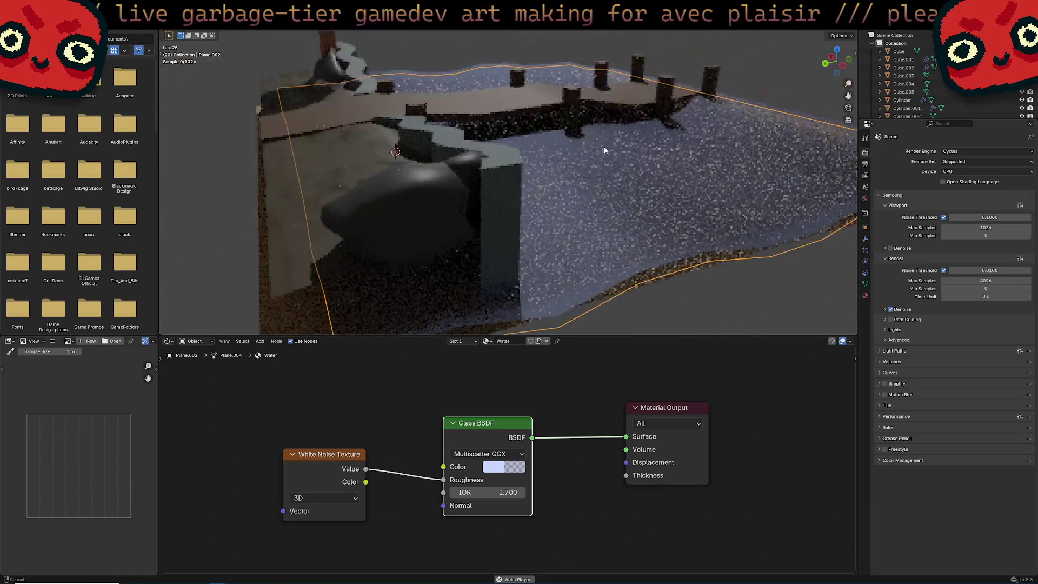
click(564, 110)
scroll(610, 173, up, 5)
mouse_move(620, 219)
middle_down()
mouse_move(594, 163)
mouse_move(624, 205)
middle_up()
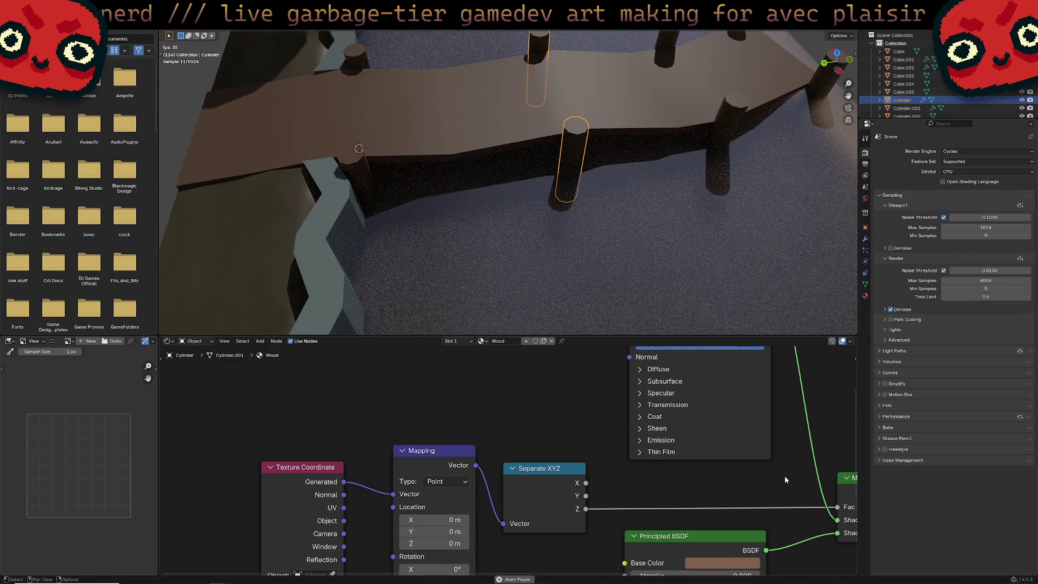
Step: Switch the viewport to Material Preview shading
shift+scroll(784, 481, down, 4)
shift+scroll(714, 487, up, 8)
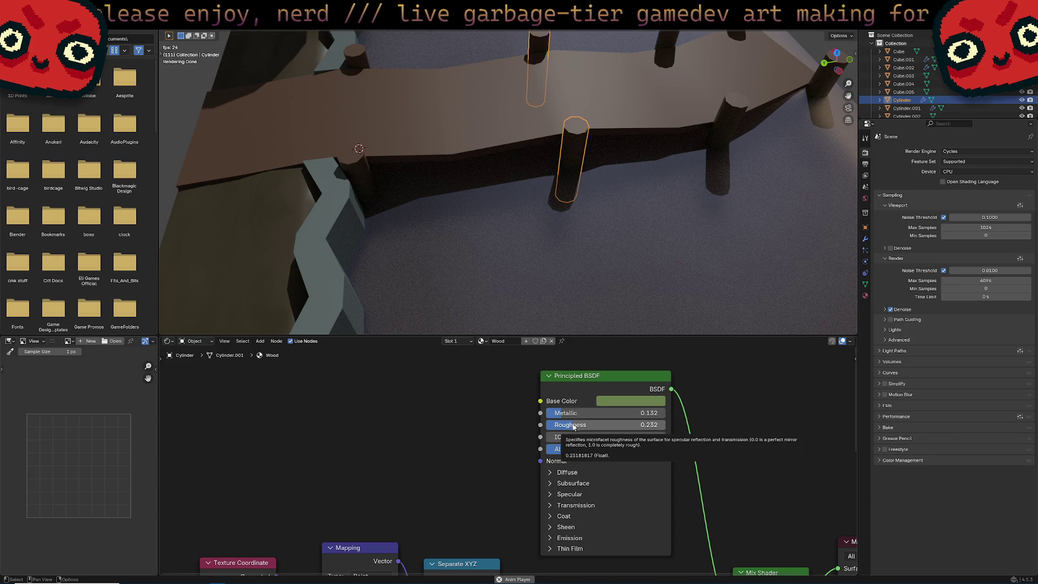
mouse_move(718, 488)
middle_down()
mouse_move(638, 416)
mouse_move(654, 405)
mouse_move(675, 346)
middle_up()
mouse_move(543, 246)
middle_down()
mouse_move(553, 238)
mouse_move(549, 202)
mouse_move(600, 189)
mouse_move(607, 203)
middle_up()
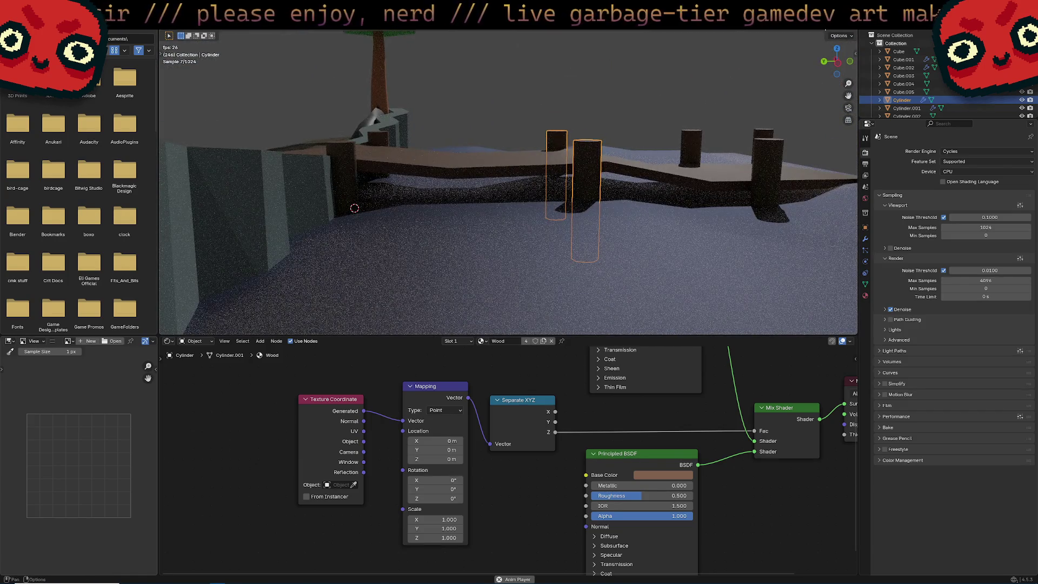
key(z)
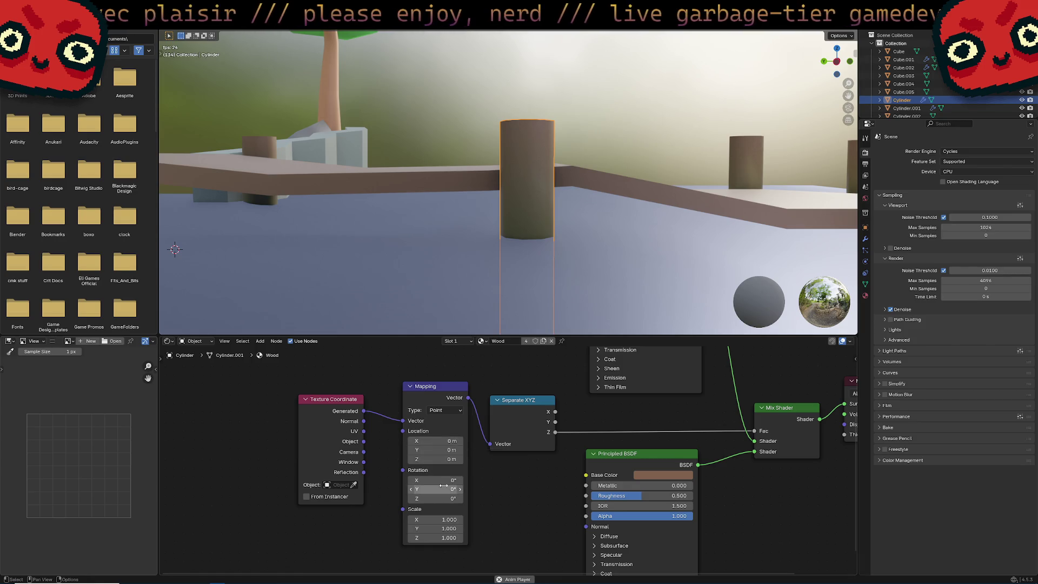
Step: Lower the Mapping node's Scale Z to 0.800
drag(449, 520, 465, 520)
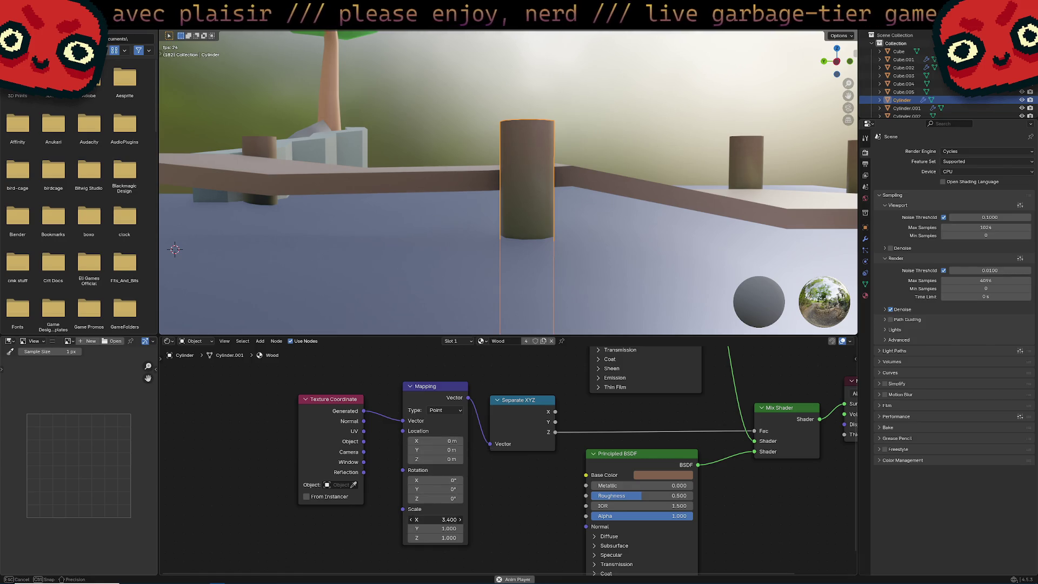
key(Escape)
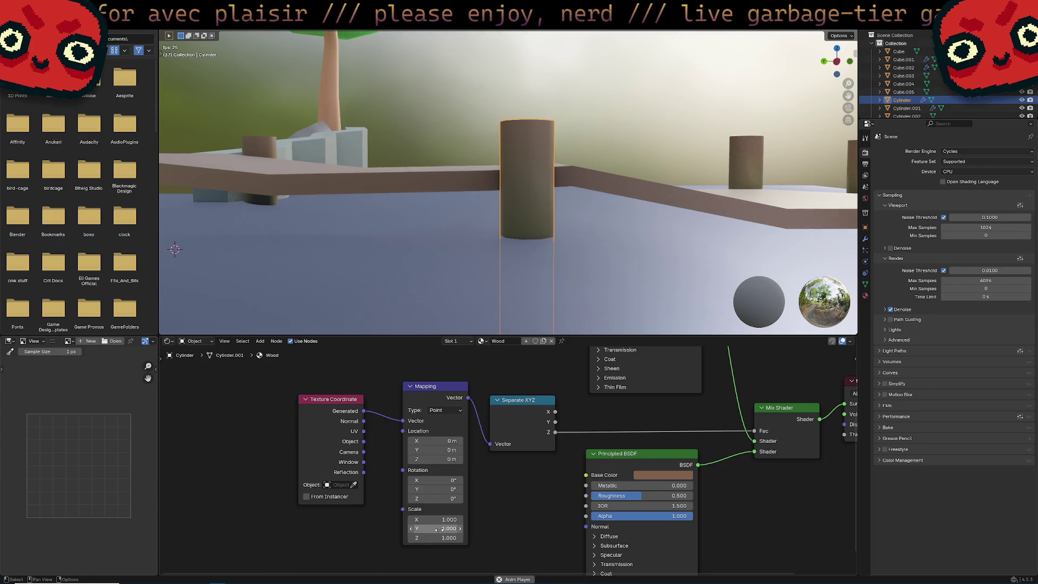
drag(448, 538, 470, 538)
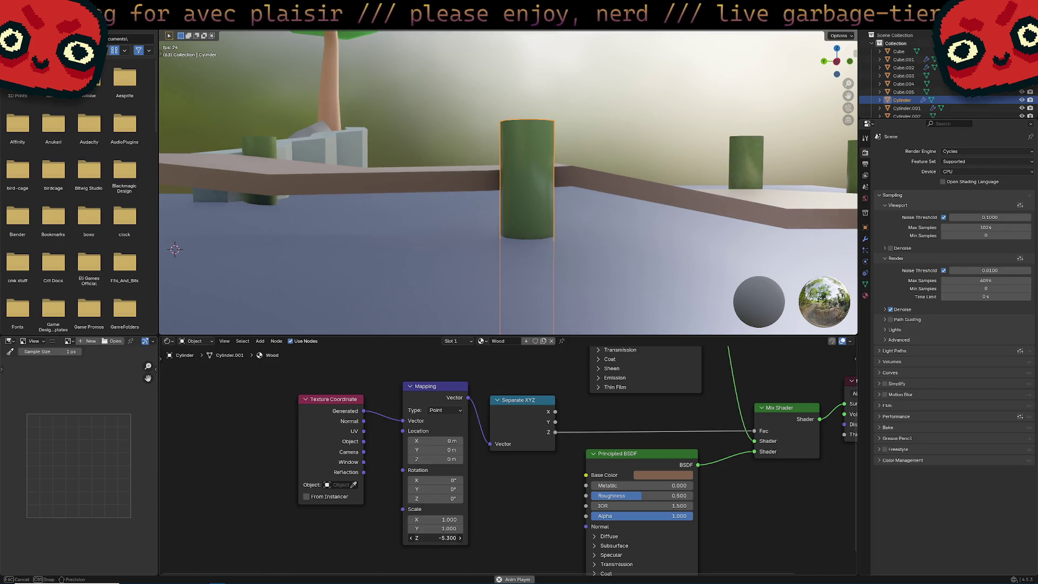
key(Escape)
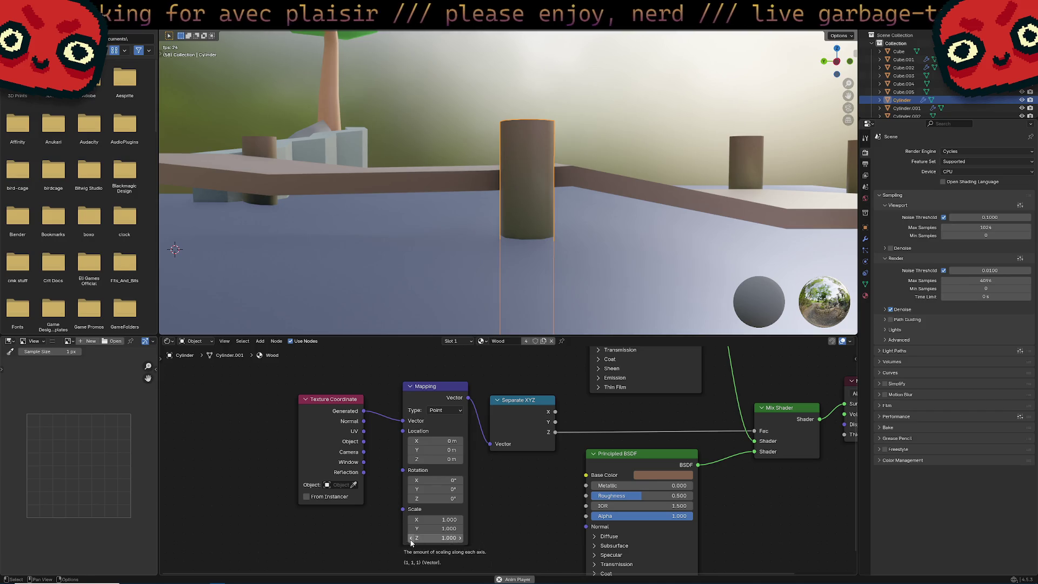
click(411, 539)
text(0.800)
Step: Orbit over the boardwalk, tree and bridge to view the rocky bank
middle_drag(484, 309, 728, 125)
mouse_move(585, 153)
middle_down()
mouse_move(594, 150)
mouse_move(566, 149)
middle_up()
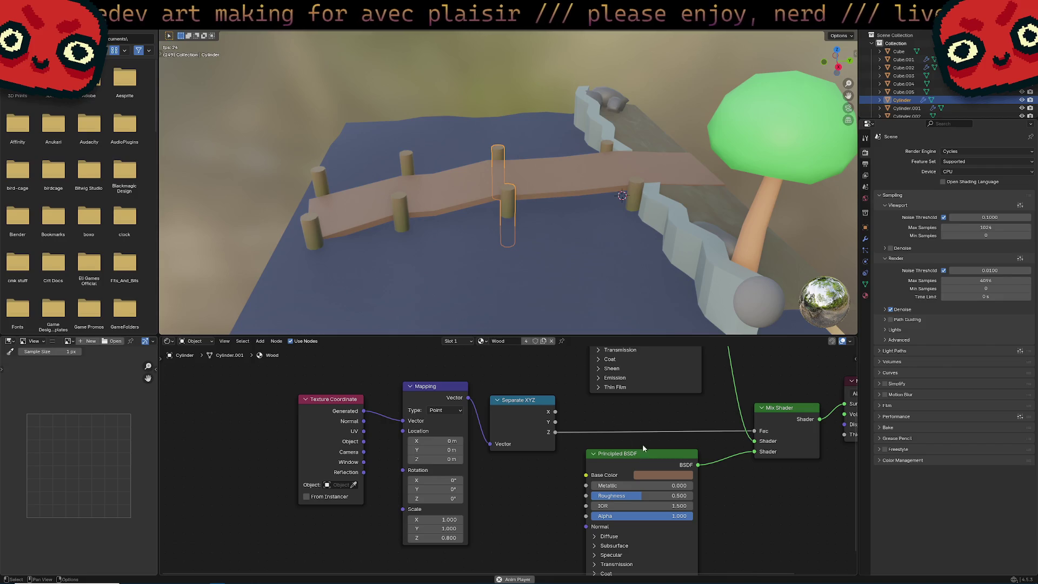
middle_drag(734, 457, 729, 494)
scroll(745, 460, down, 2)
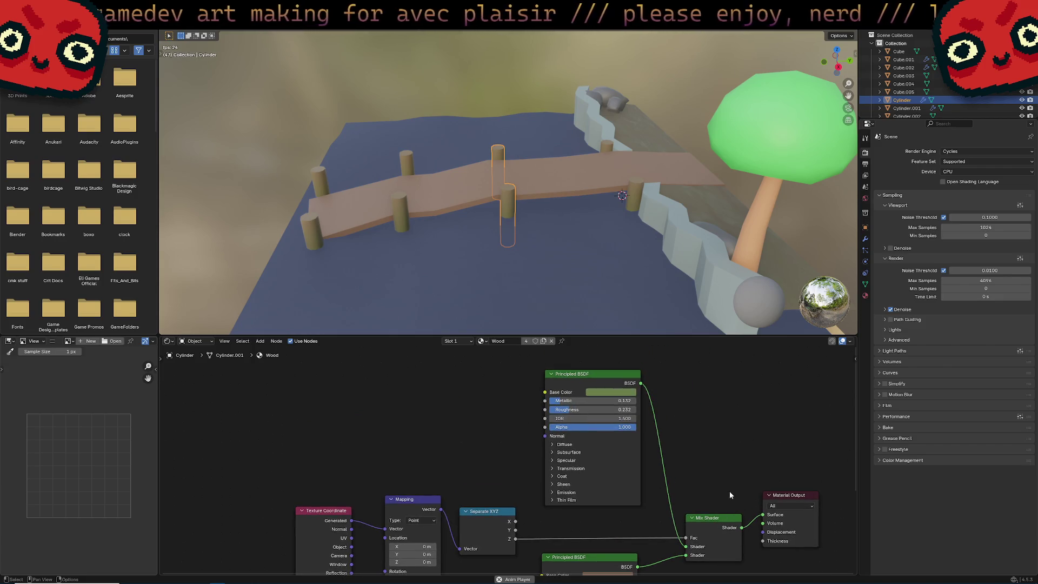
mouse_move(587, 249)
middle_down()
mouse_move(583, 232)
mouse_move(609, 254)
mouse_move(679, 219)
mouse_move(695, 238)
middle_up()
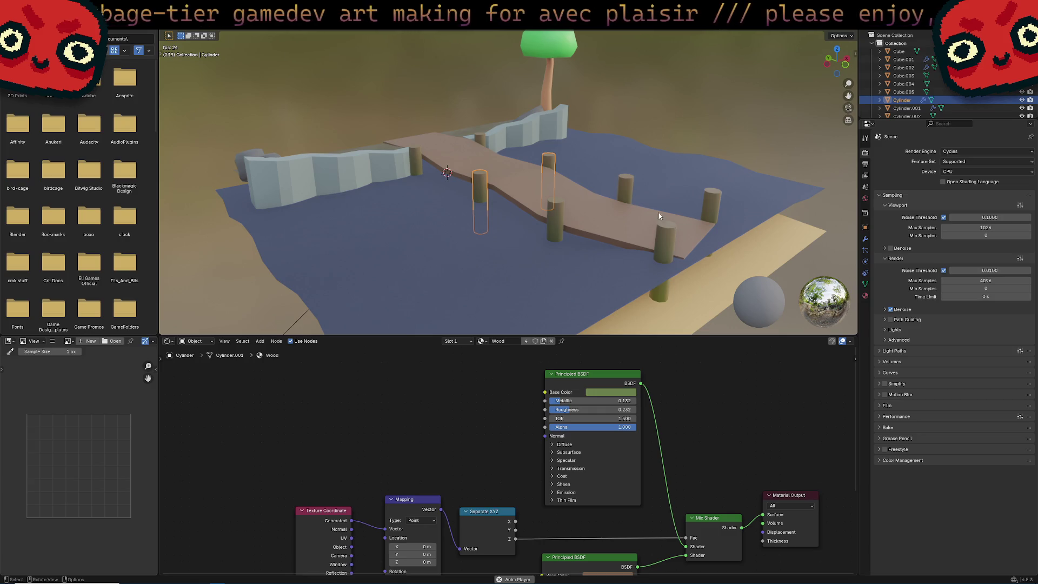
mouse_move(659, 216)
middle_down()
mouse_move(423, 244)
mouse_move(550, 216)
mouse_move(664, 221)
mouse_move(635, 236)
middle_up()
Step: Select the rock Cube.004 to edit its Rock material
click(662, 273)
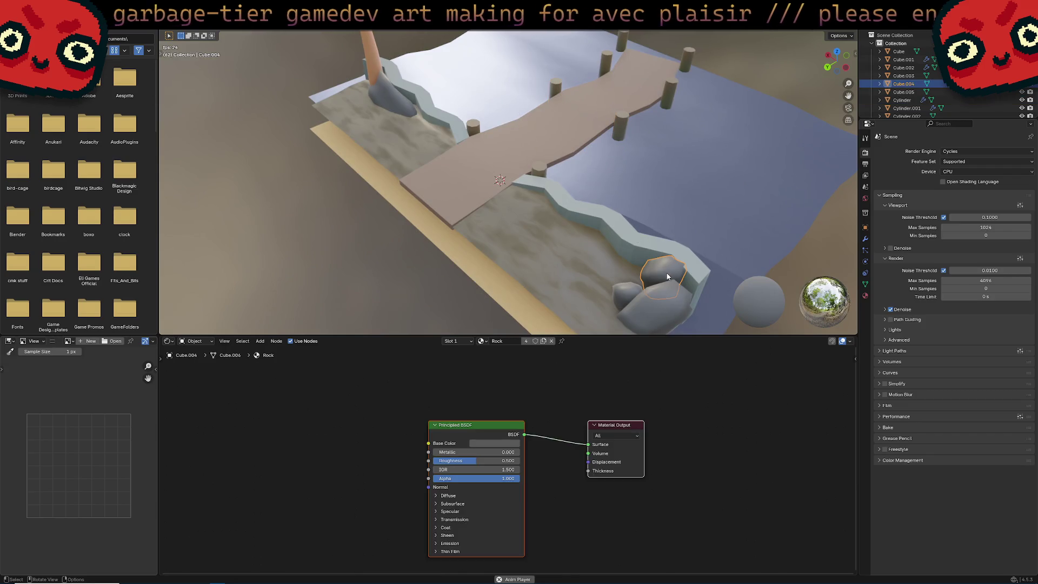
click(381, 416)
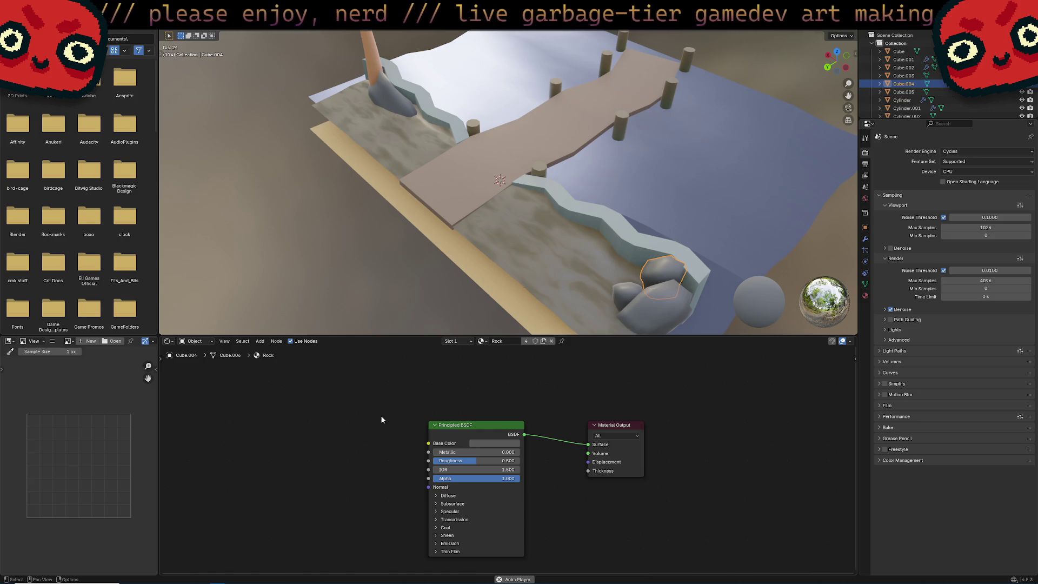
mouse_move(672, 169)
middle_down()
mouse_move(672, 192)
mouse_move(622, 173)
middle_up()
click(551, 231)
click(464, 258)
click(462, 254)
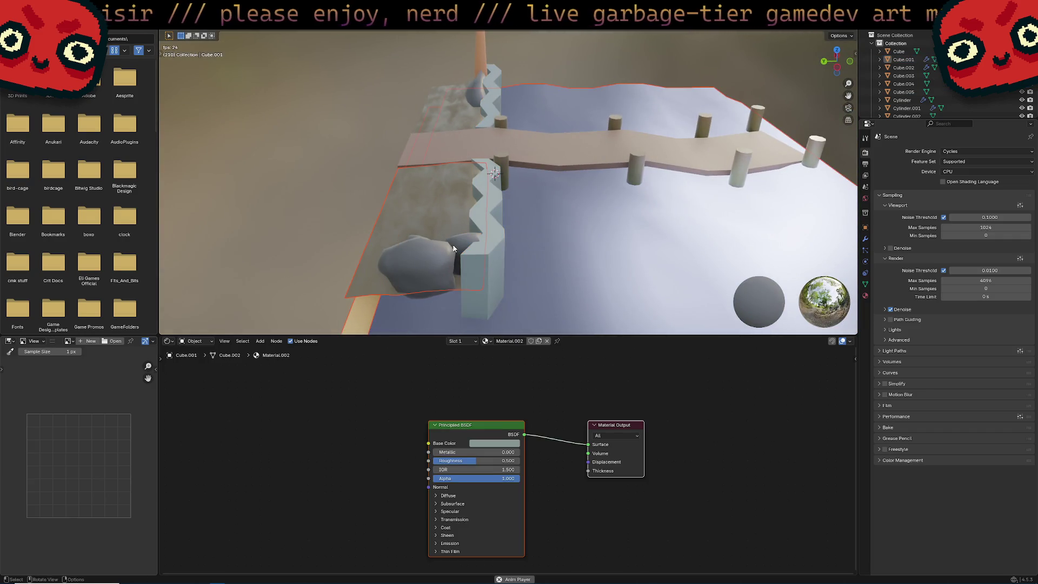
click(458, 250)
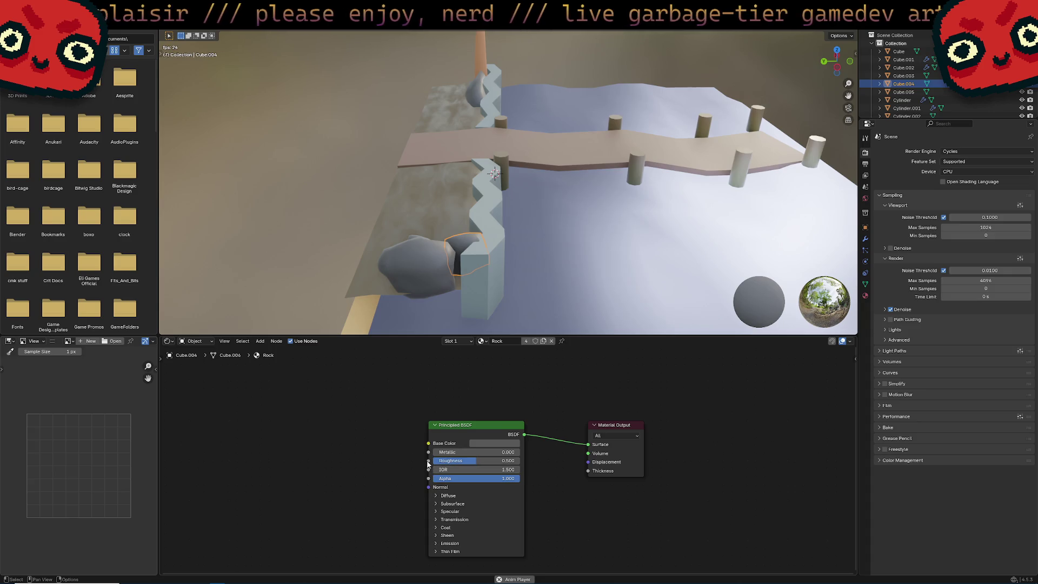
Step: Add an unconnected White Noise Texture node beside the rock's Principled BSDF
drag(428, 461, 425, 459)
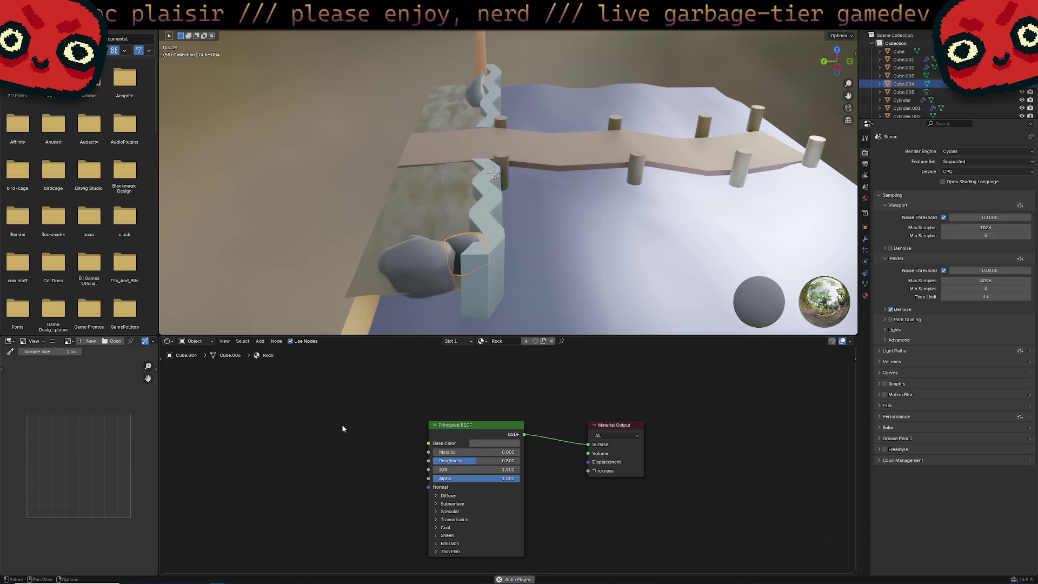
key(shift+a)
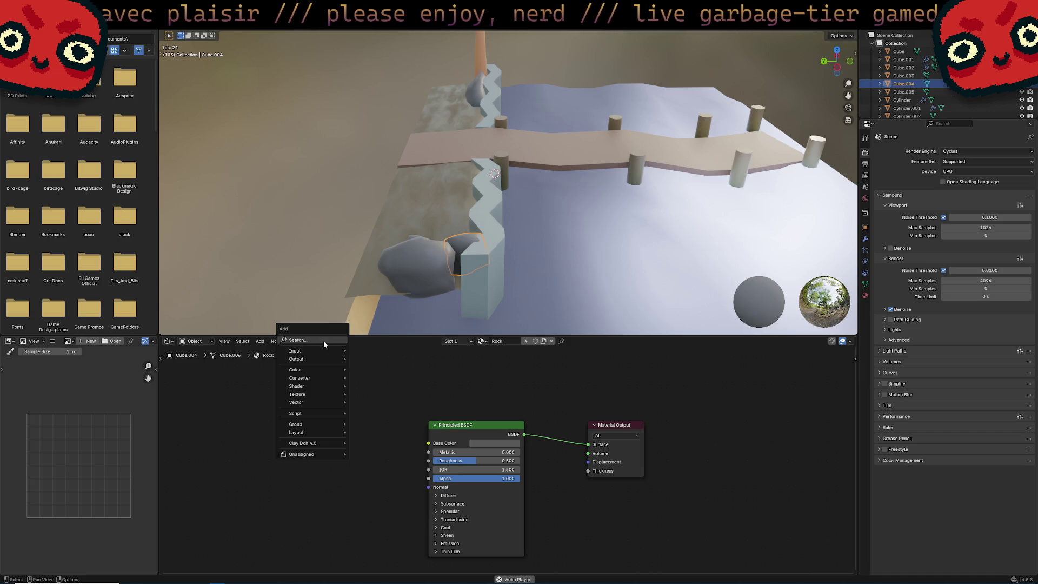
click(311, 367)
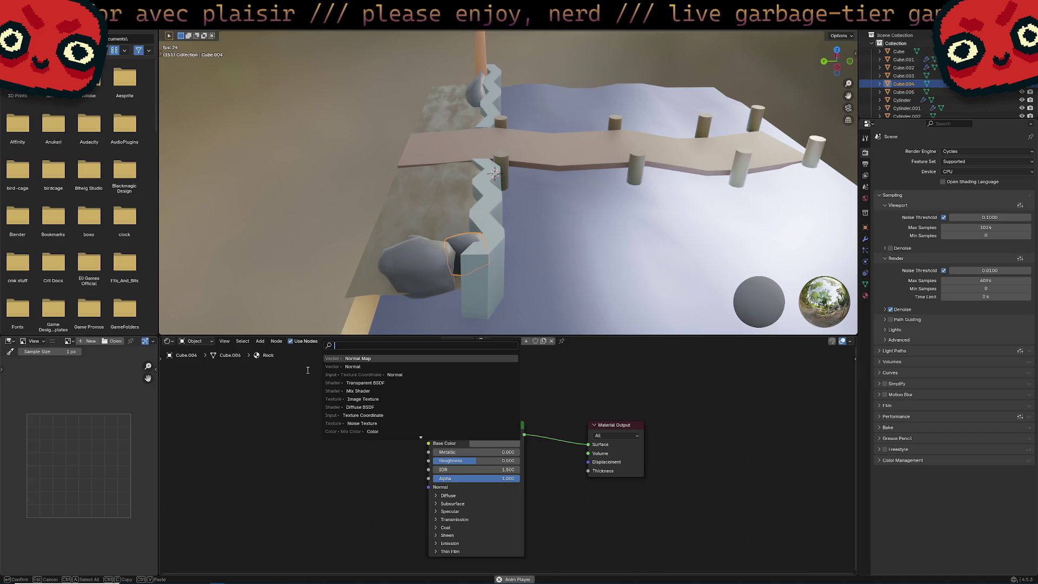
key(Escape)
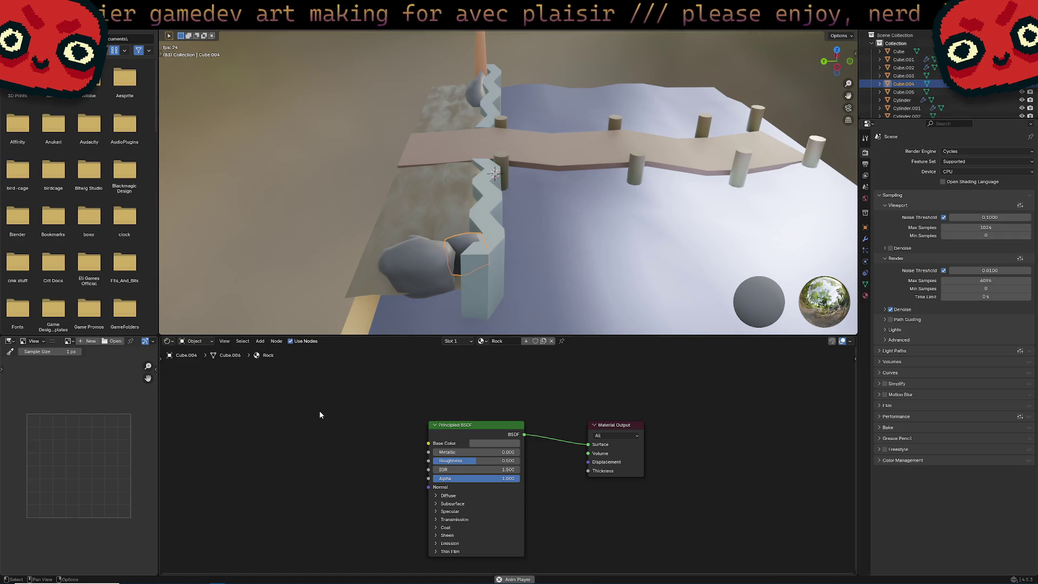
key(shift+a)
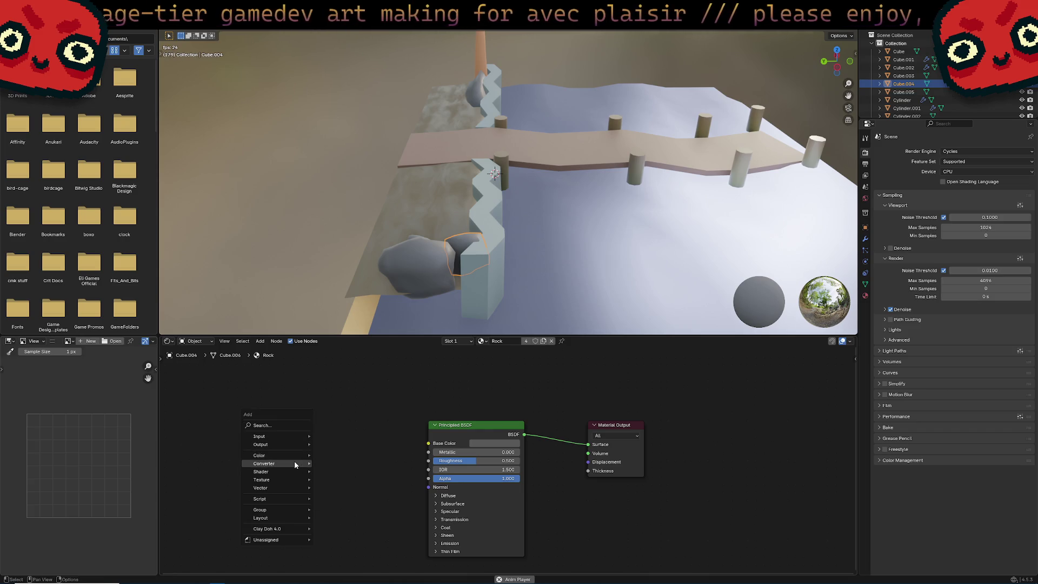
mouse_move(294, 460)
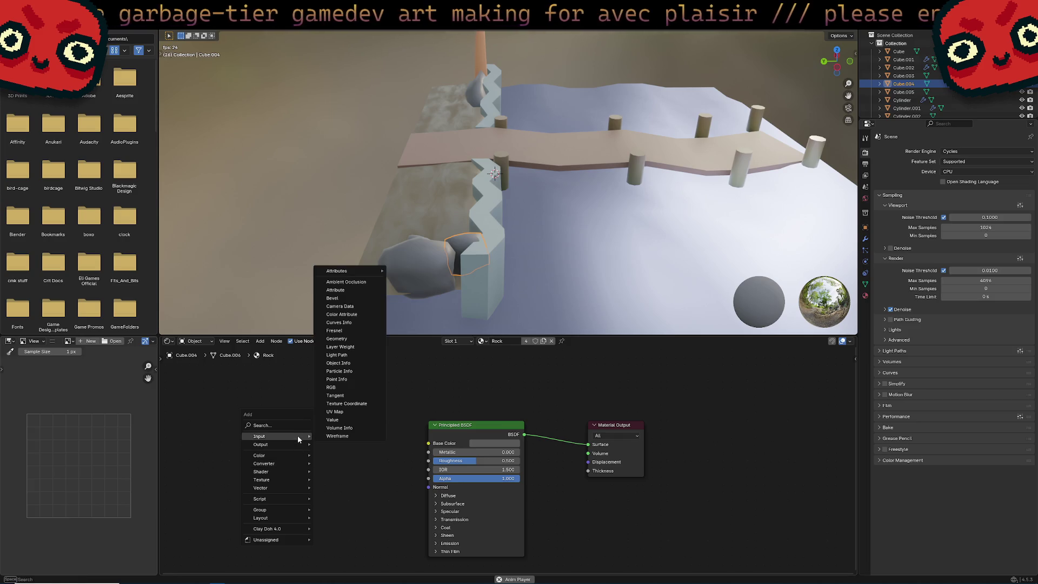
mouse_move(298, 490)
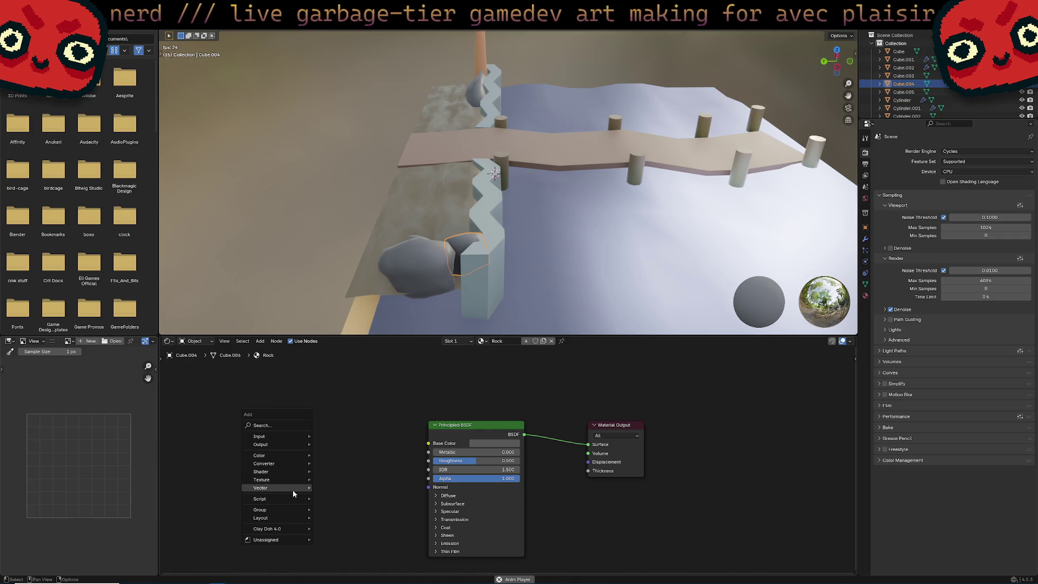
click(368, 436)
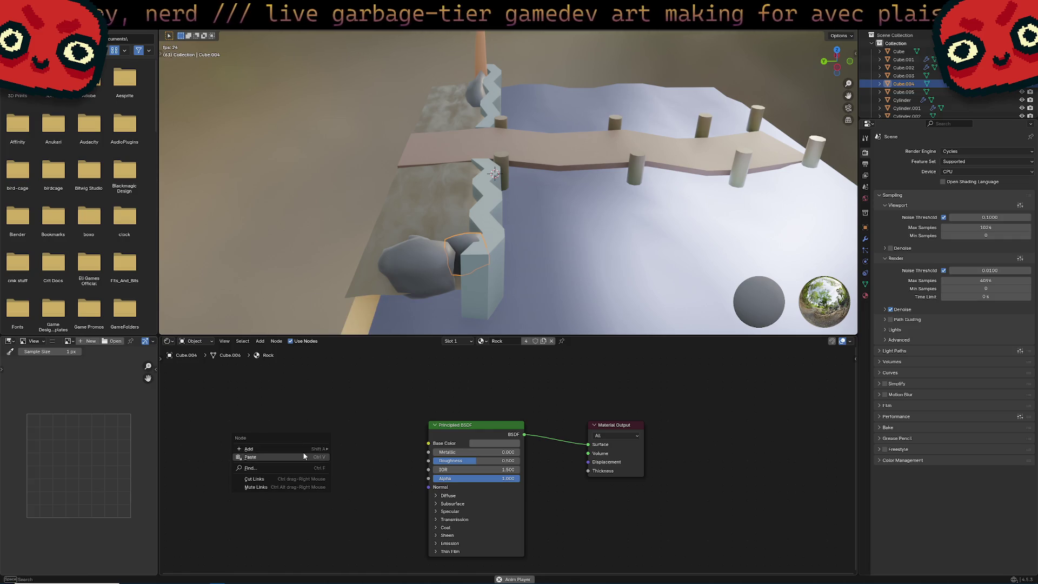
key(shift+a)
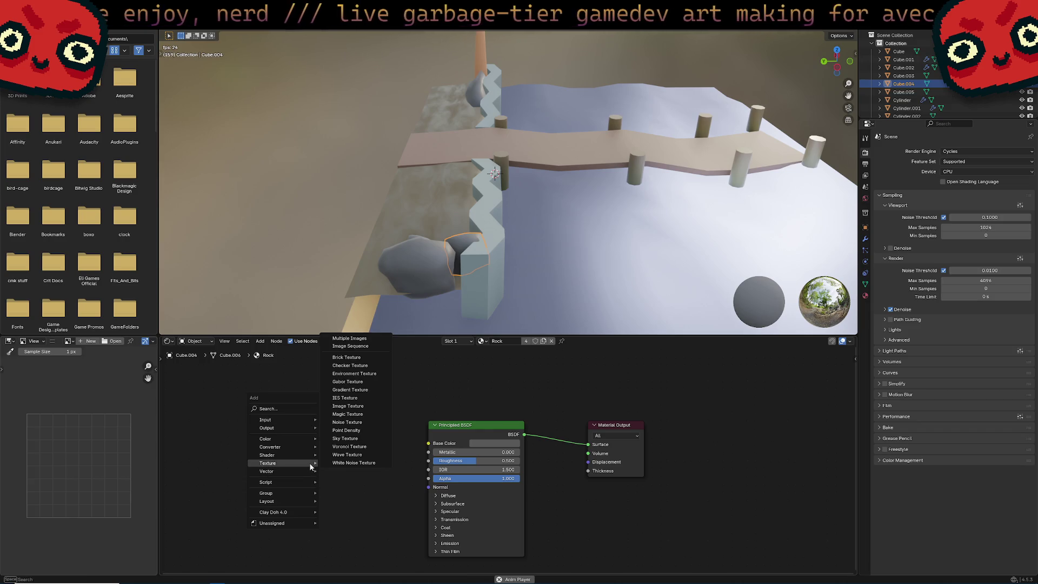
click(353, 463)
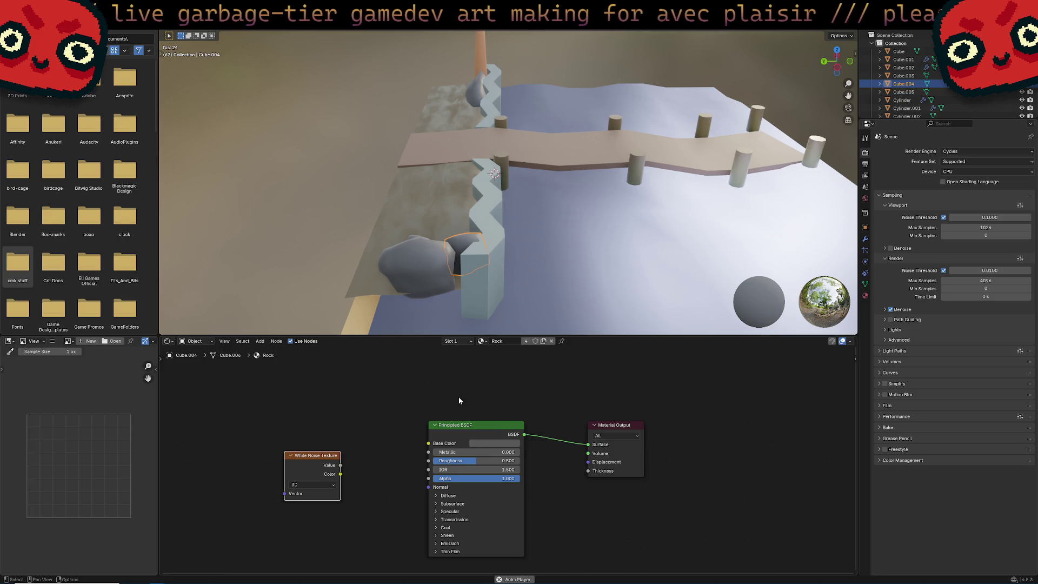
Step: Return to Blender and delete the White Noise Texture node from the Rock material
key(alt+Tab)
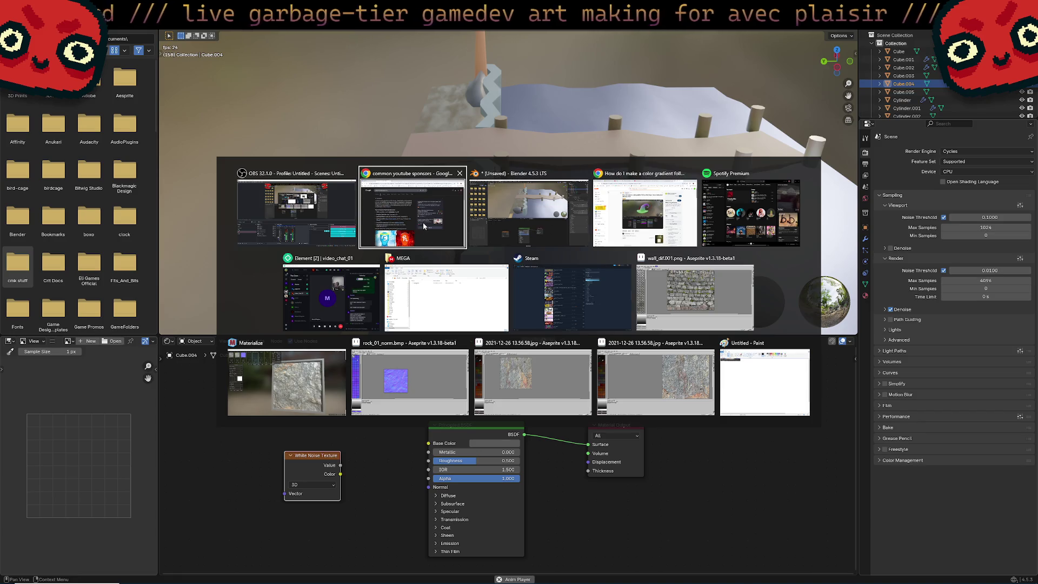
click(523, 231)
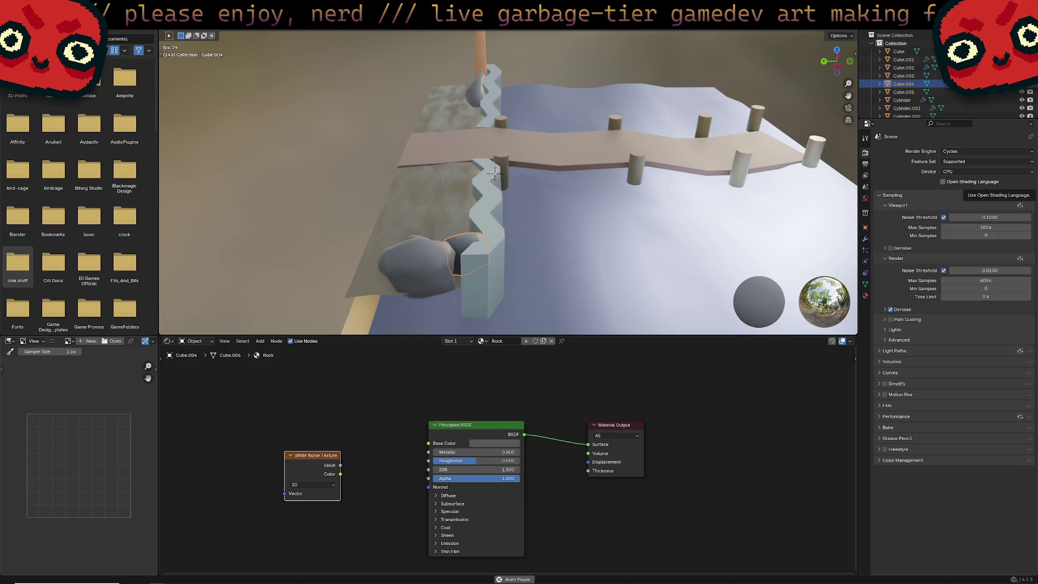
mouse_move(541, 292)
middle_down()
mouse_move(667, 307)
mouse_move(681, 333)
middle_up()
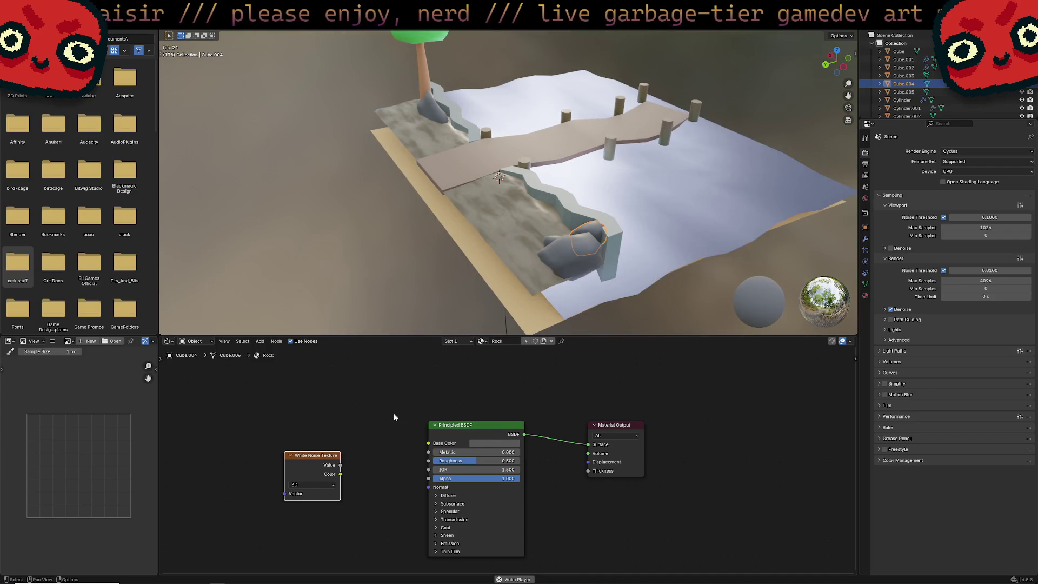
middle_drag(393, 414, 403, 385)
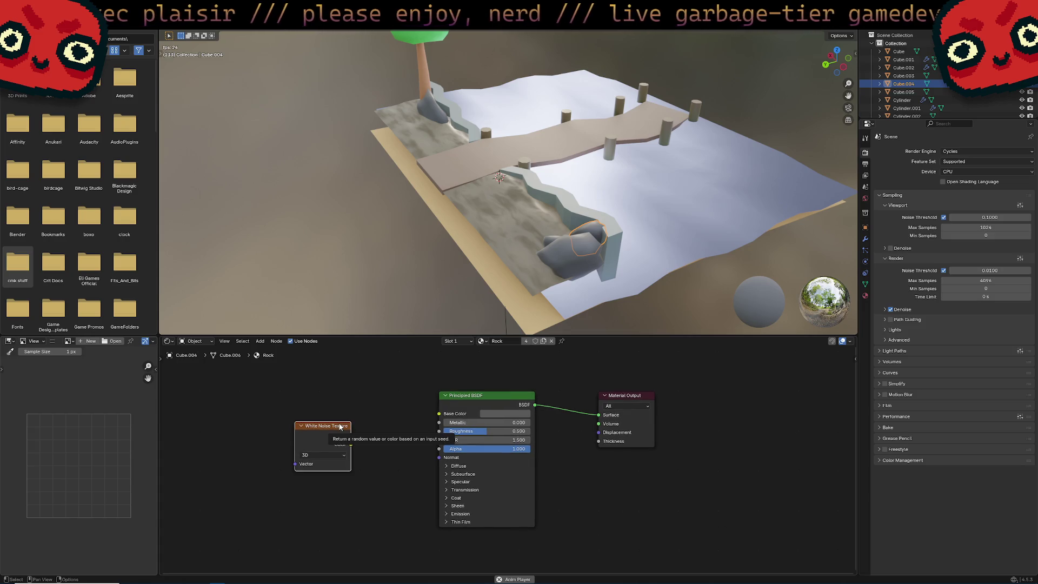
key(x)
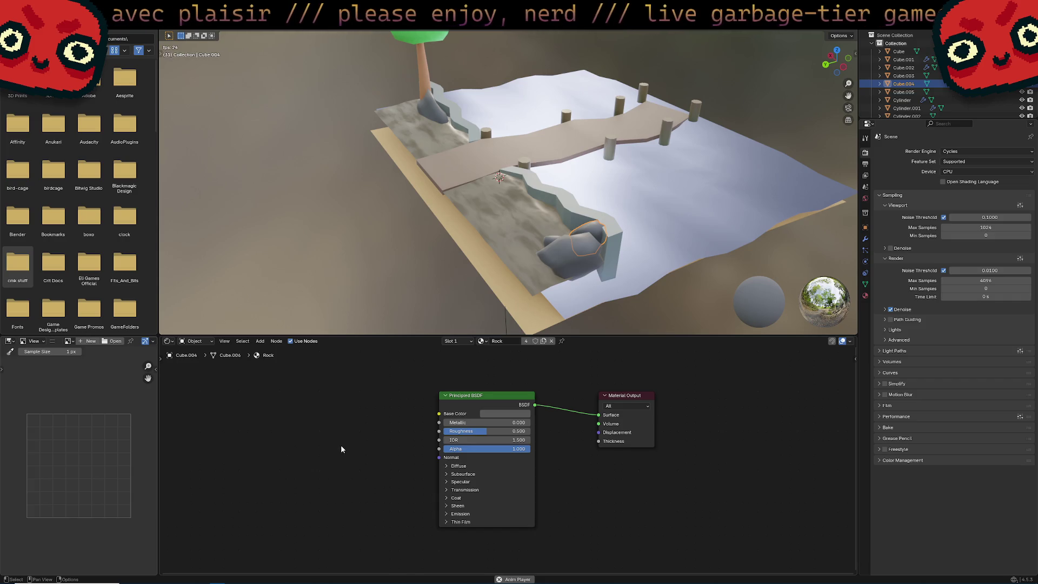
Step: Add a Noise Texture node and place it left of the Rock material's Principled BSDF
key(shift+a)
mouse_move(341, 448)
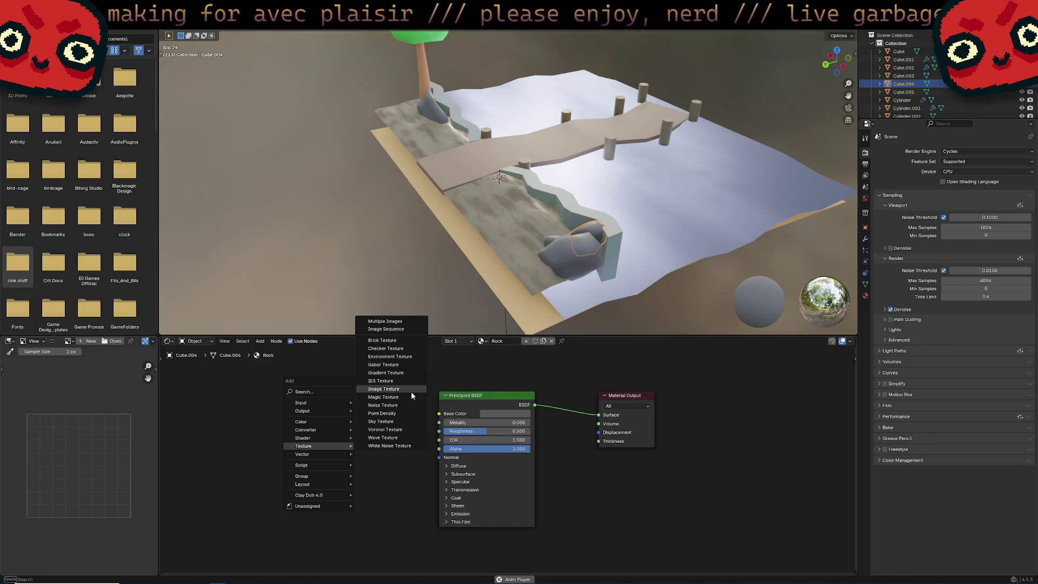
click(414, 405)
click(287, 408)
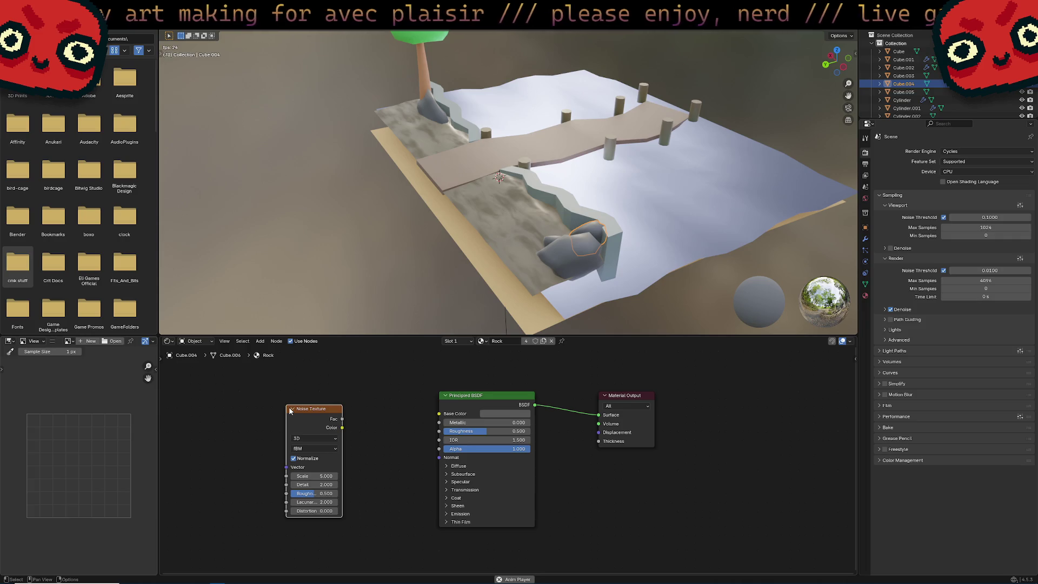
drag(289, 410, 275, 403)
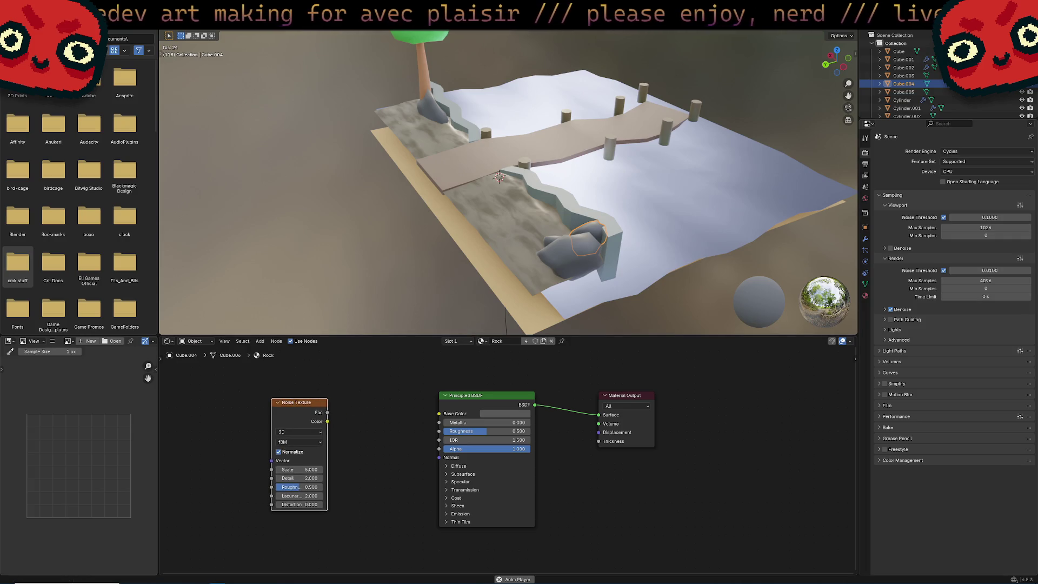
key(alt+Tab)
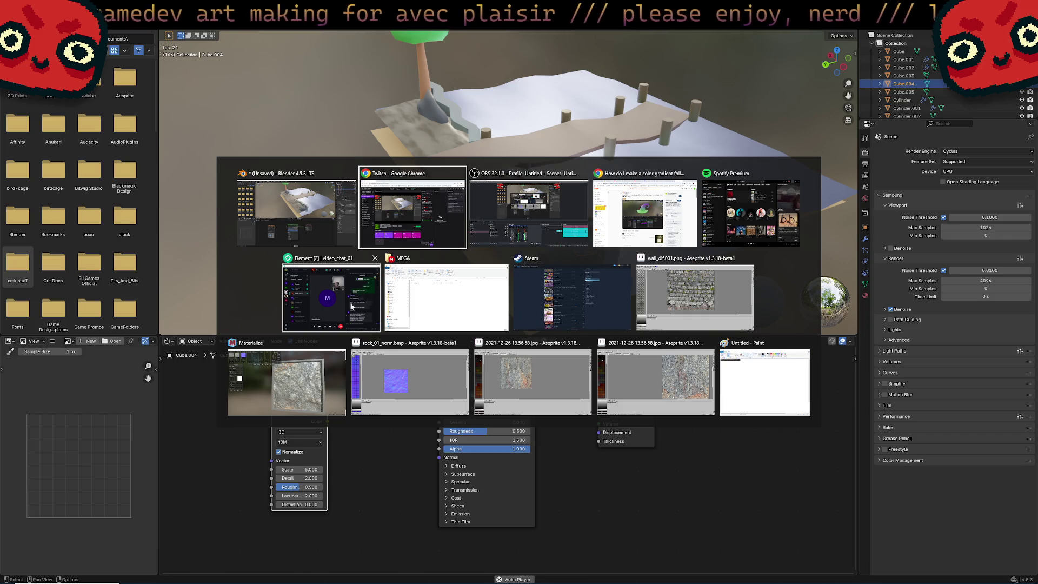
key(Escape)
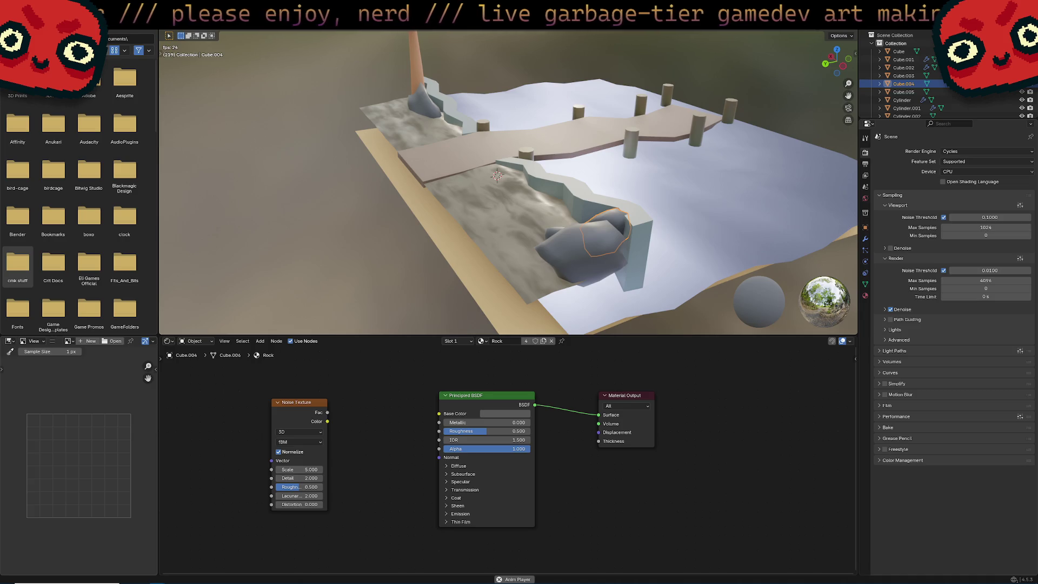
Step: Center the dock rocks in view and link Noise Texture Color to Base Color
middle_drag(608, 179, 635, 189)
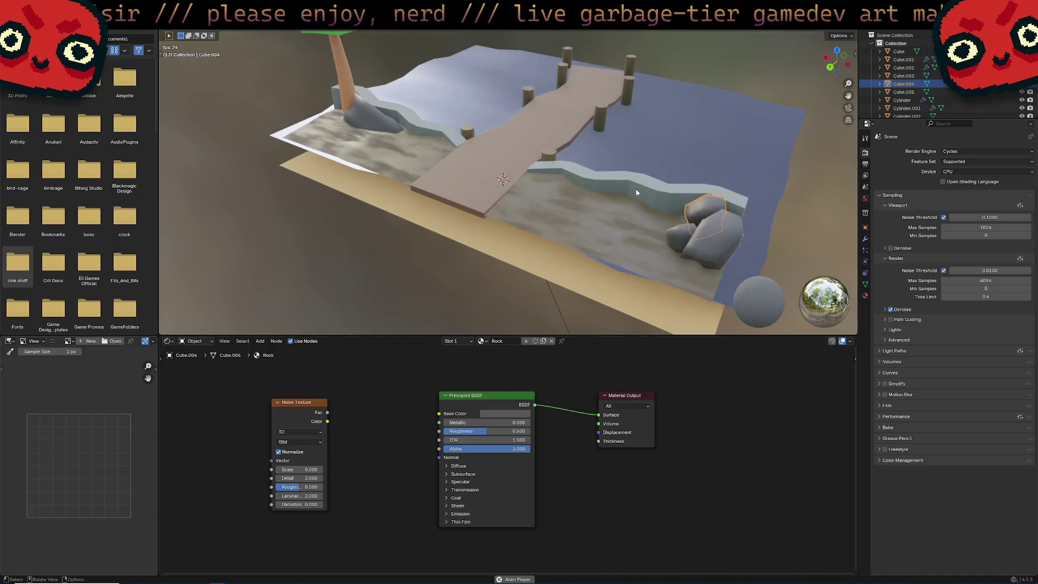
scroll(635, 189, up, 3)
shift+middle_drag(743, 238, 557, 224)
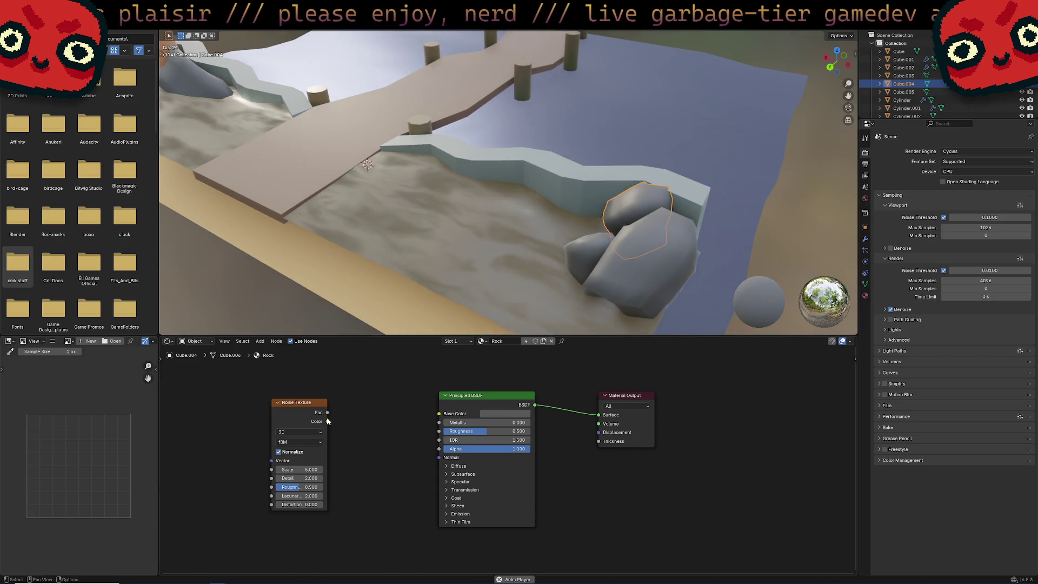
drag(328, 421, 441, 414)
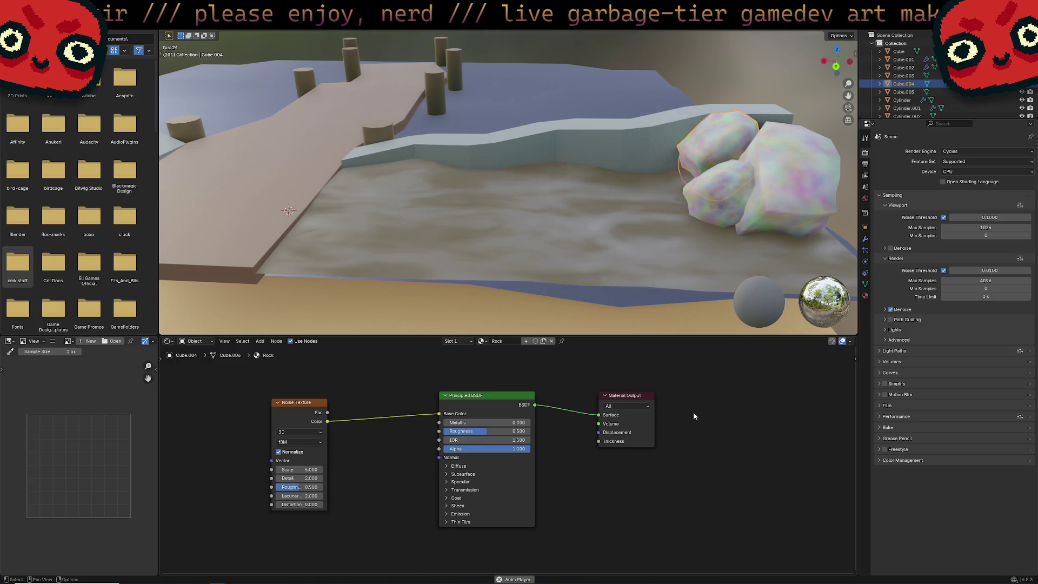
Step: Raise the rock Noise Texture scale to 14.8 and route its Color into Roughness instead
mouse_move(686, 212)
middle_down()
mouse_move(702, 232)
mouse_move(381, 233)
mouse_move(617, 211)
mouse_move(623, 229)
mouse_move(594, 281)
middle_up()
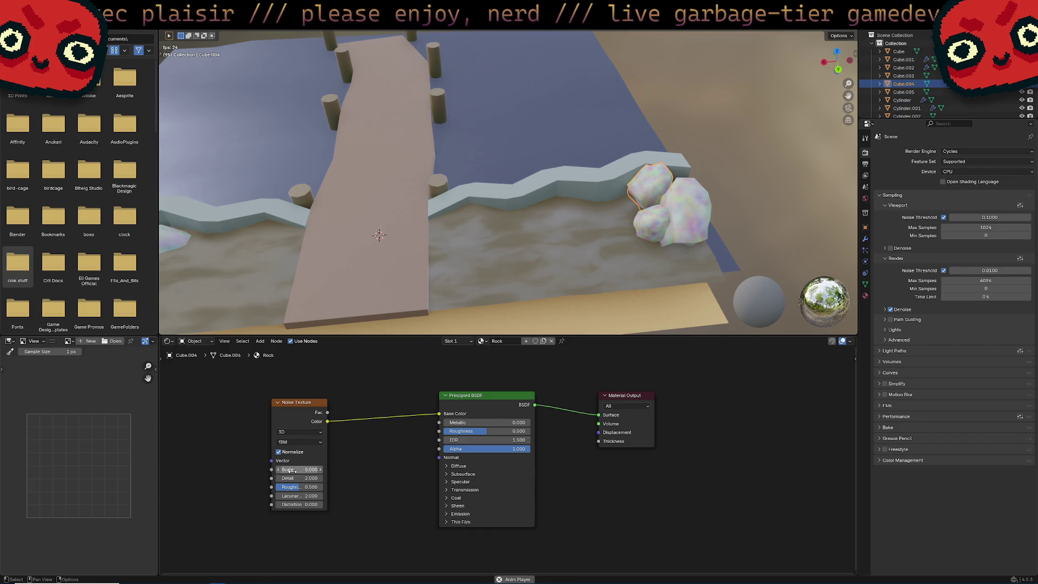
drag(296, 469, 581, 469)
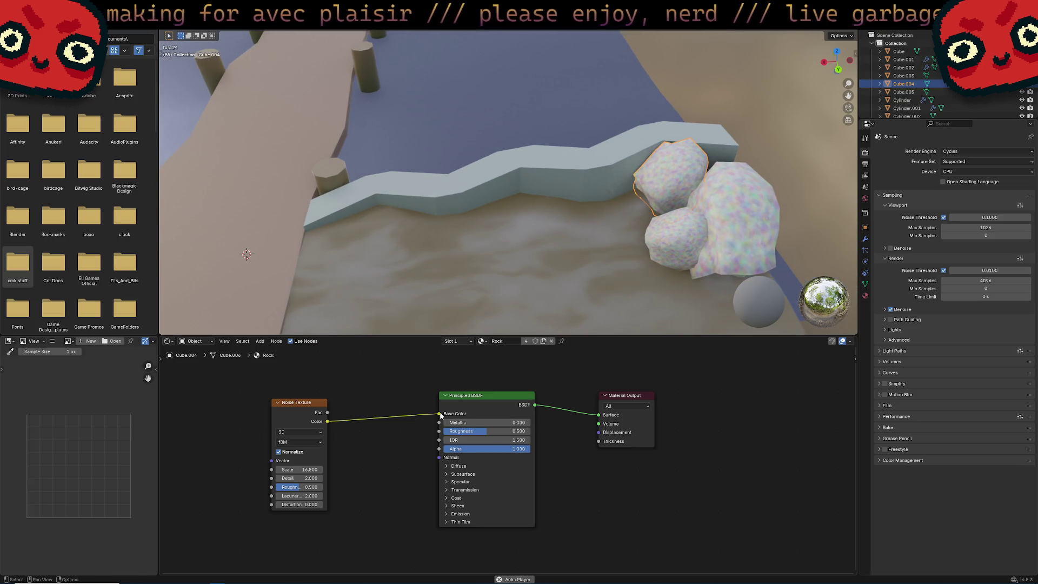
mouse_move(439, 414)
mouse_down()
mouse_move(425, 421)
mouse_move(437, 431)
mouse_up()
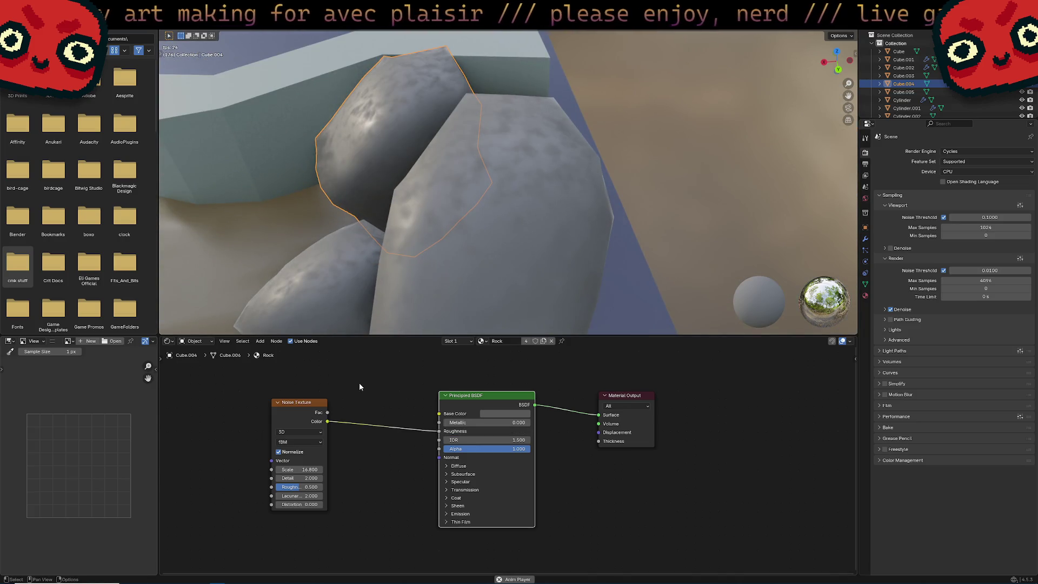
Step: Deselect the nodes, orbit around the rocks, and shift the Noise Texture node further left
click(340, 398)
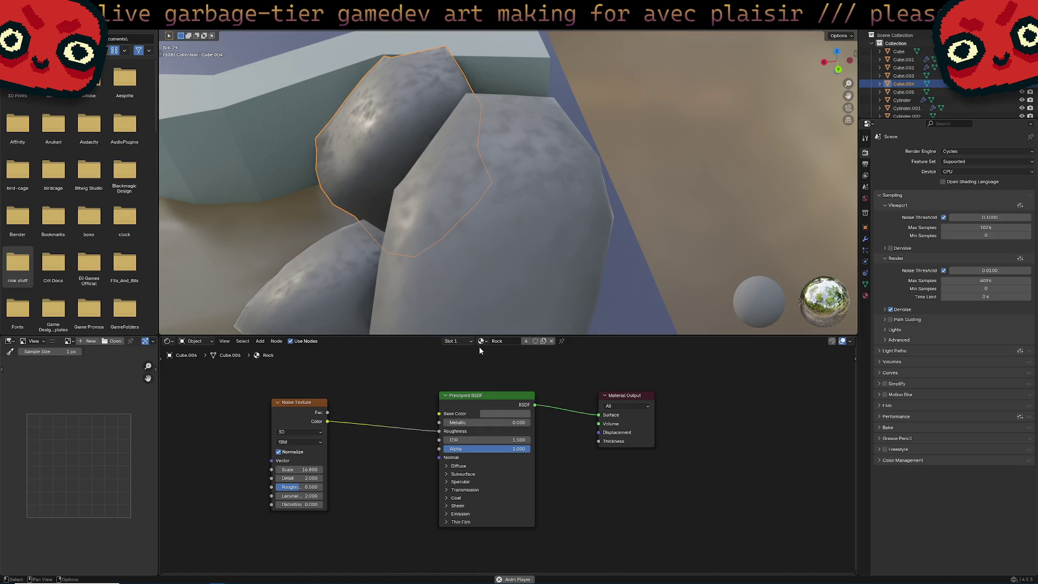
mouse_move(481, 583)
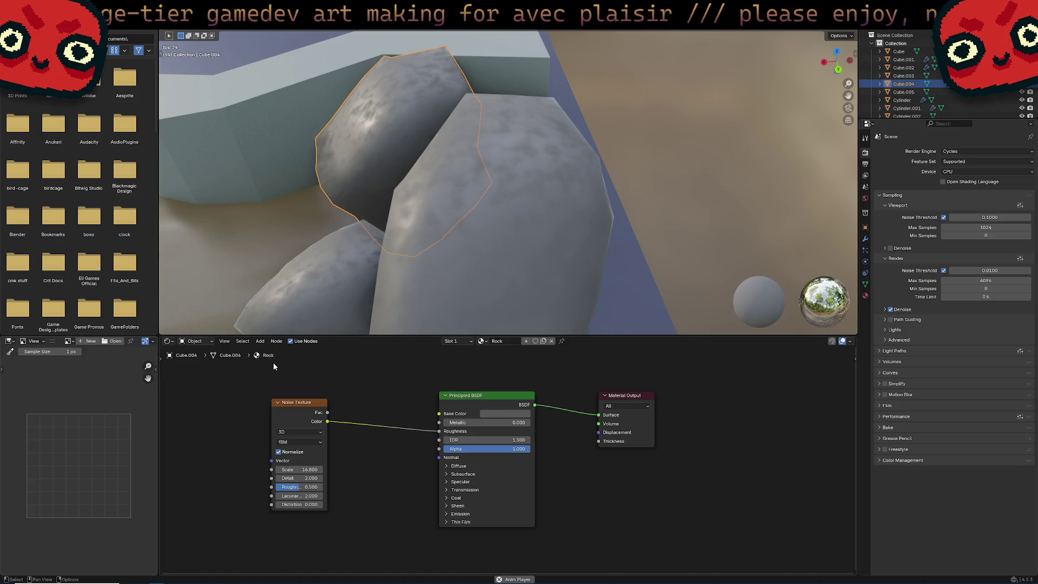
middle_drag(422, 234, 523, 198)
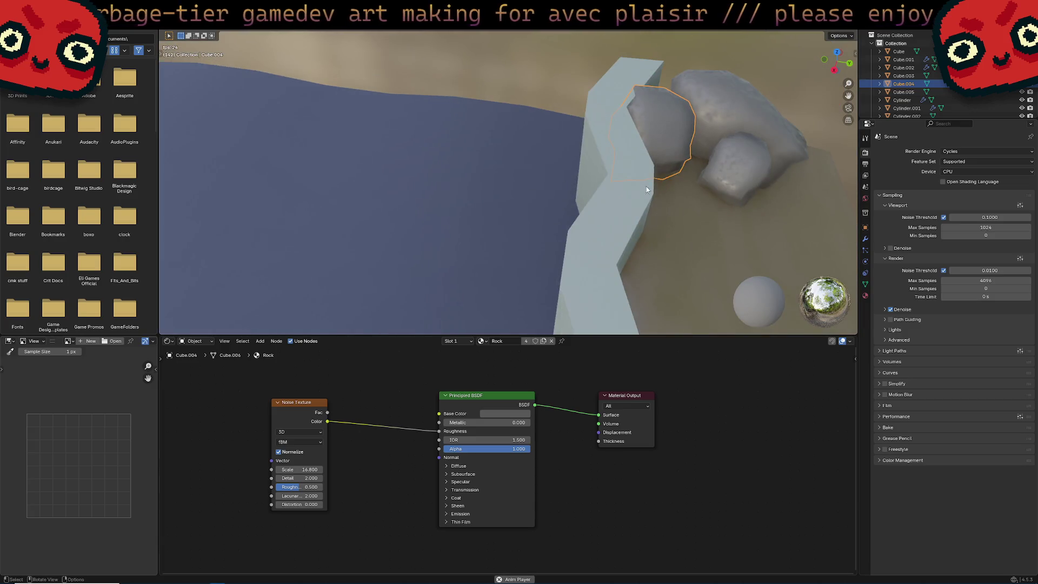
middle_drag(679, 187, 589, 179)
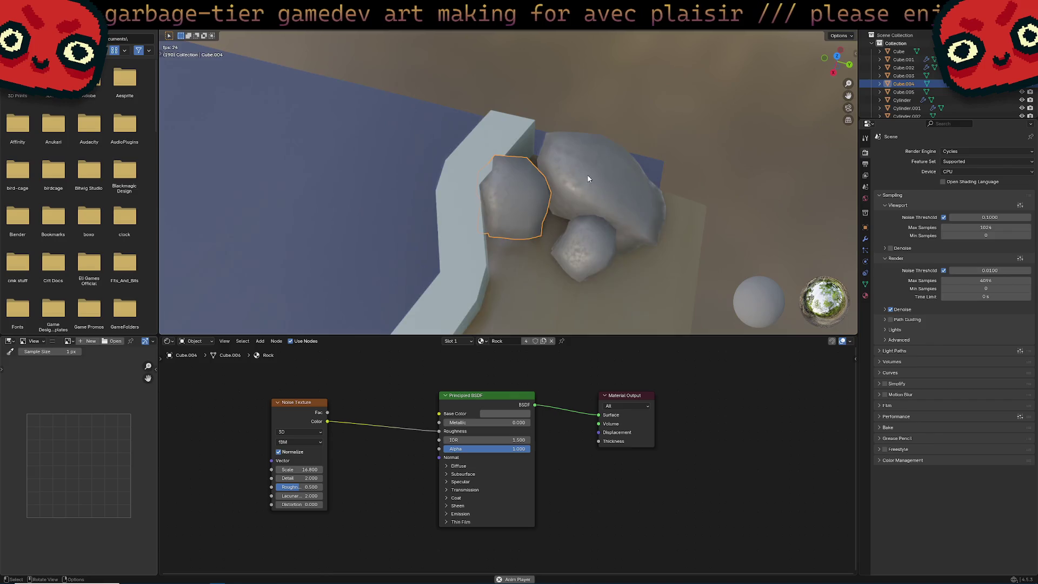
scroll(587, 176, up, 5)
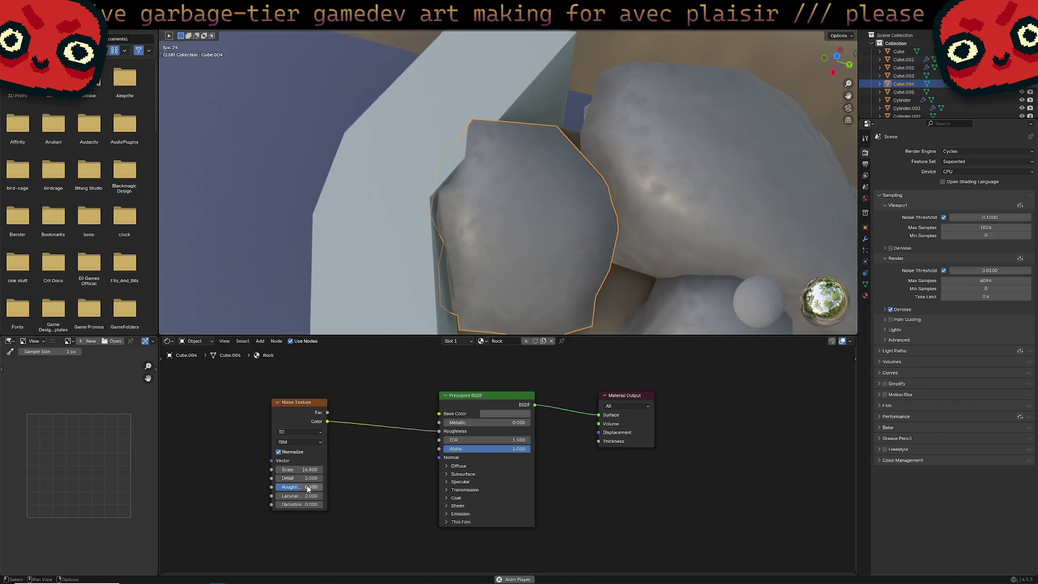
scroll(591, 266, down, 3)
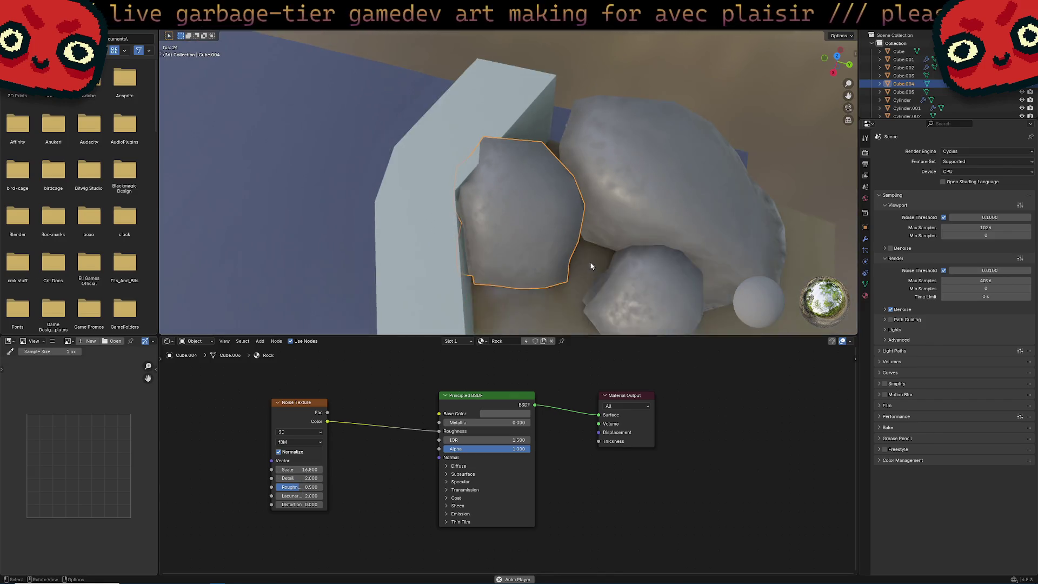
middle_drag(590, 266, 549, 281)
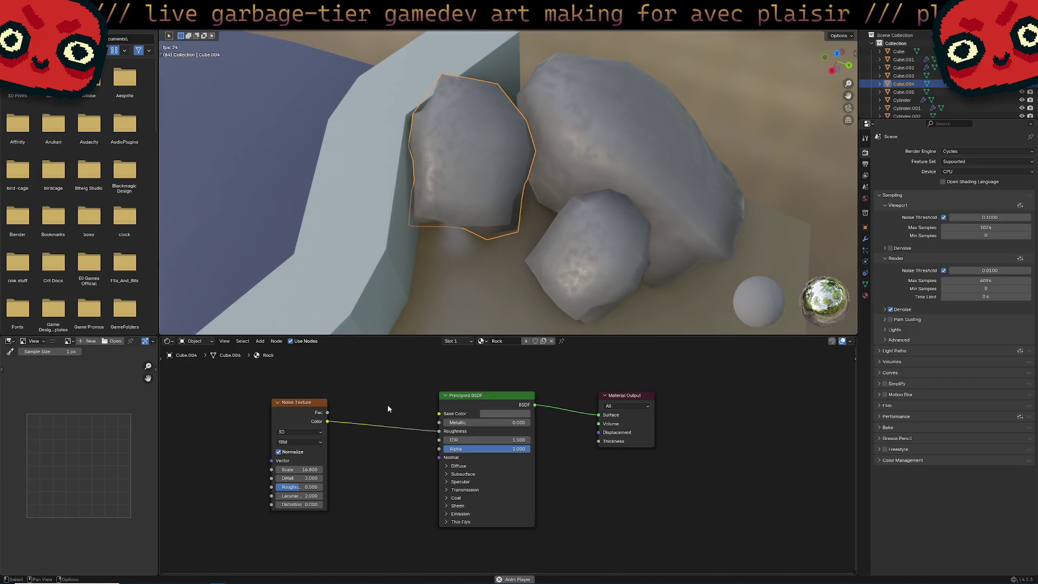
drag(322, 413, 301, 413)
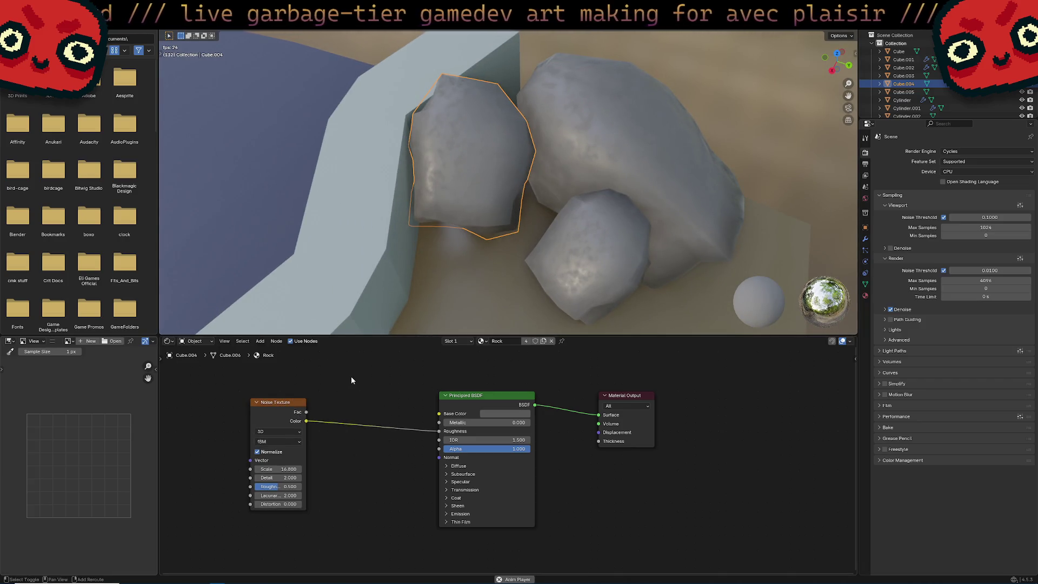
Step: Add a second Noise Texture below the first and set it to 2D
key(shift+a)
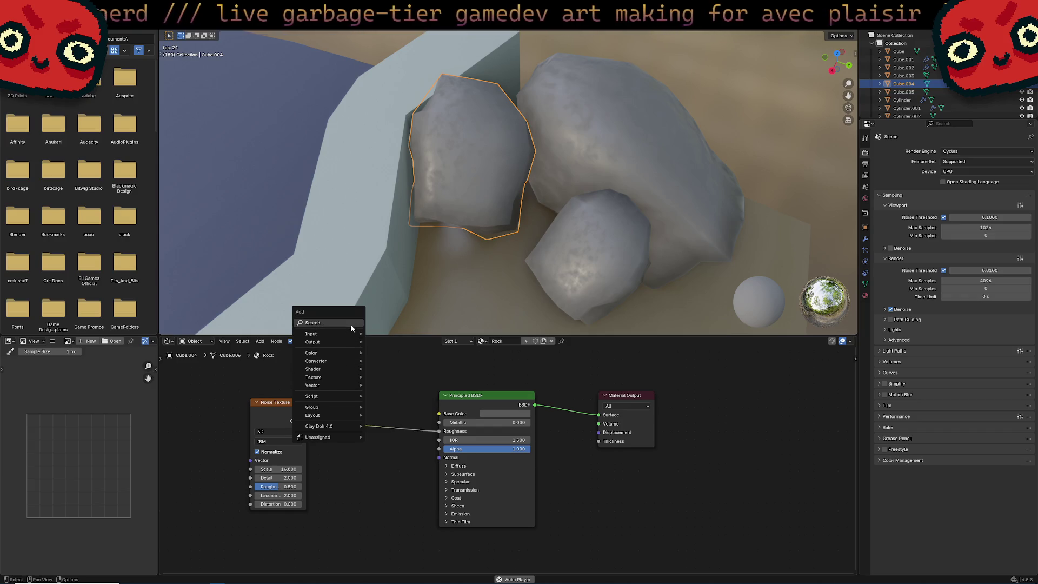
click(350, 323)
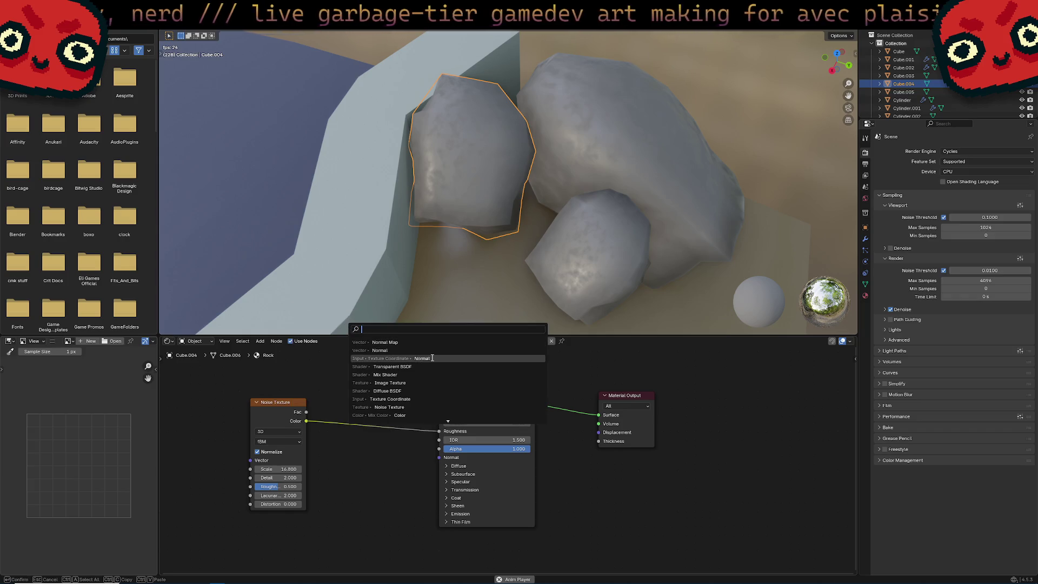
text(noise)
key(Return)
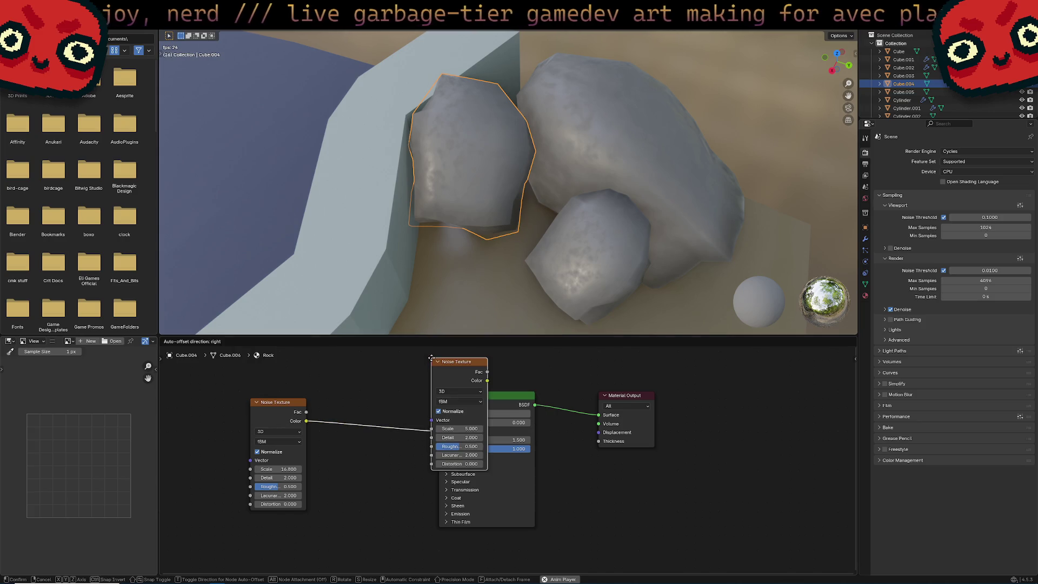
click(256, 539)
middle_drag(305, 573, 294, 533)
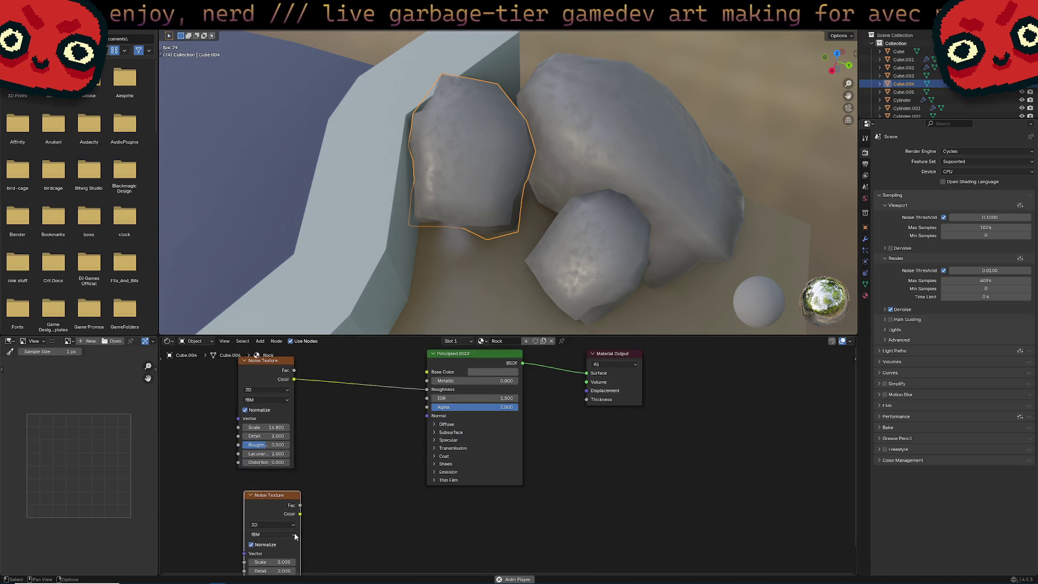
click(285, 531)
click(285, 539)
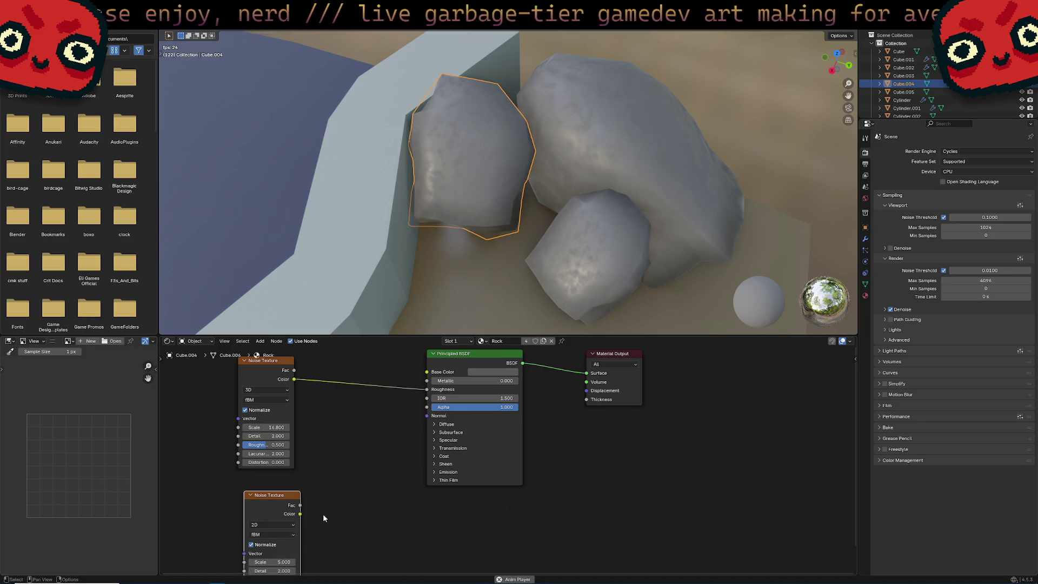
Step: Duplicate the Principled BSDF and place the copy below the original
middle_drag(397, 500, 390, 514)
scroll(432, 460, down, 1)
click(477, 383)
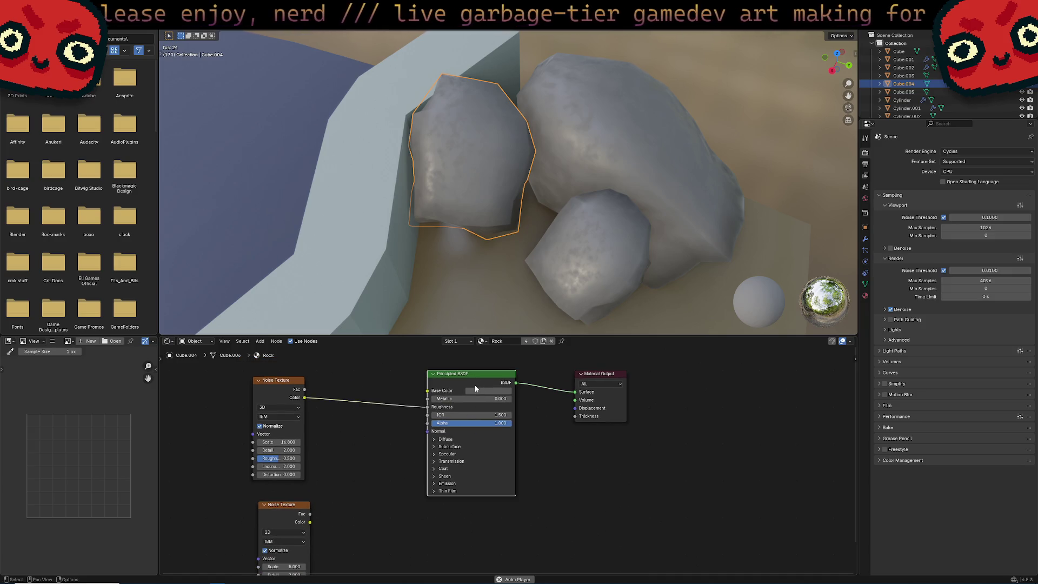
key(shift+d)
click(465, 522)
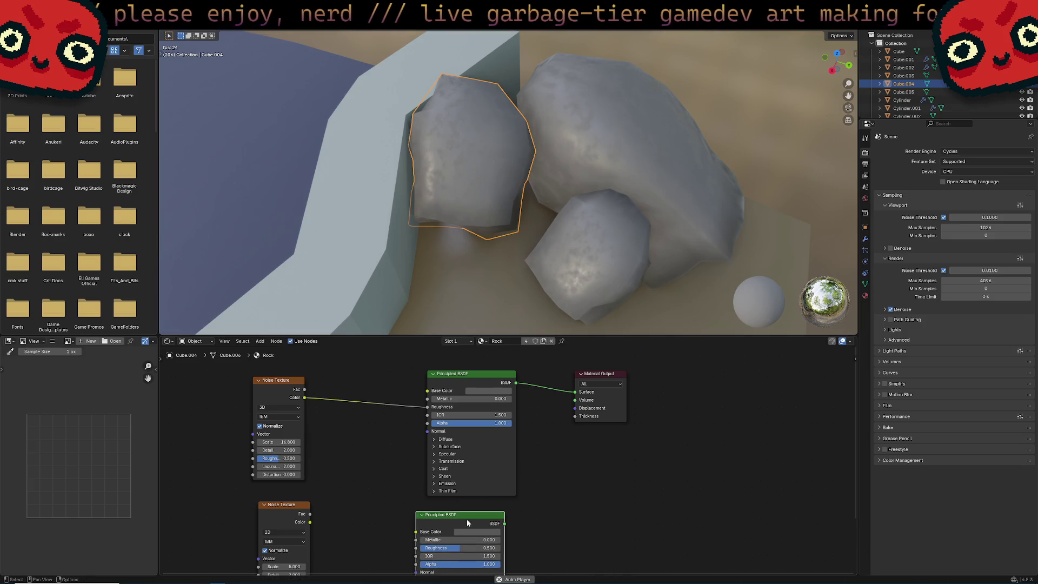
Step: Browse the node editor's Add > Shader menu for a shader to mix the two BSDFs
right_click(576, 451)
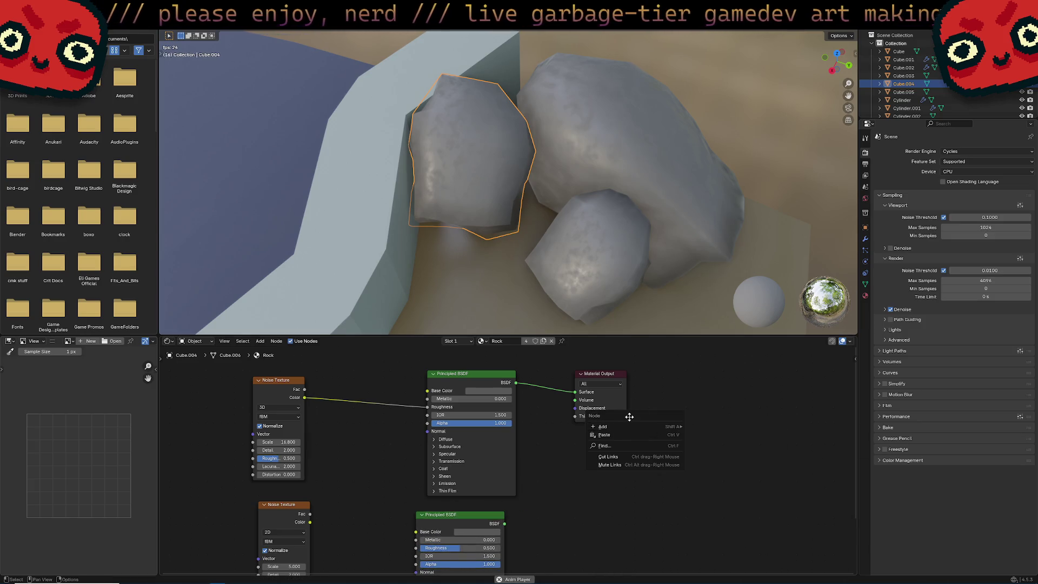
mouse_move(634, 426)
mouse_move(714, 428)
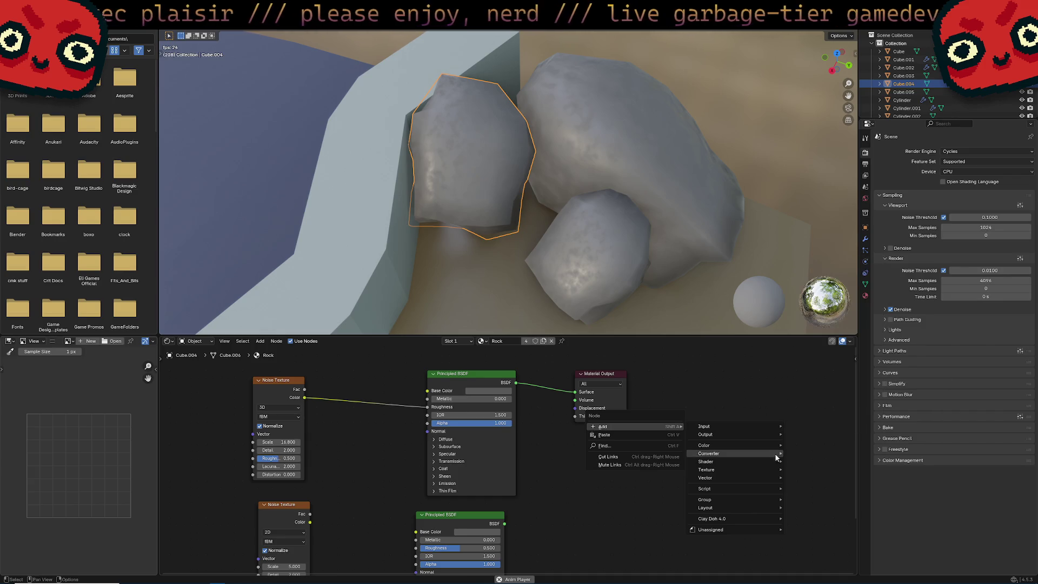
mouse_move(768, 464)
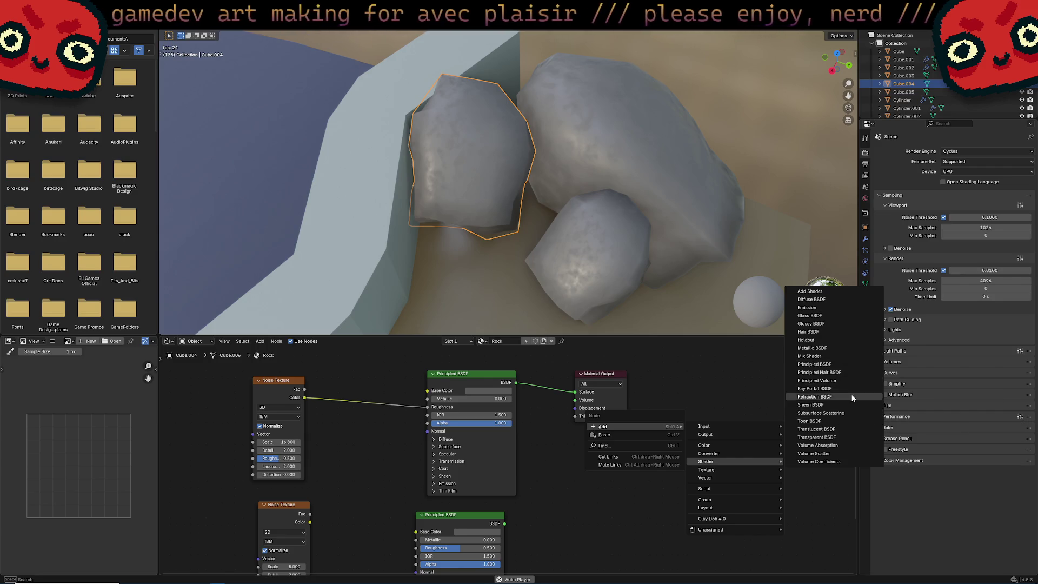
Step: Add a Mix Shader and plug both Principled BSDFs into its shader inputs
click(851, 355)
click(557, 450)
drag(505, 523, 556, 484)
drag(575, 391, 557, 469)
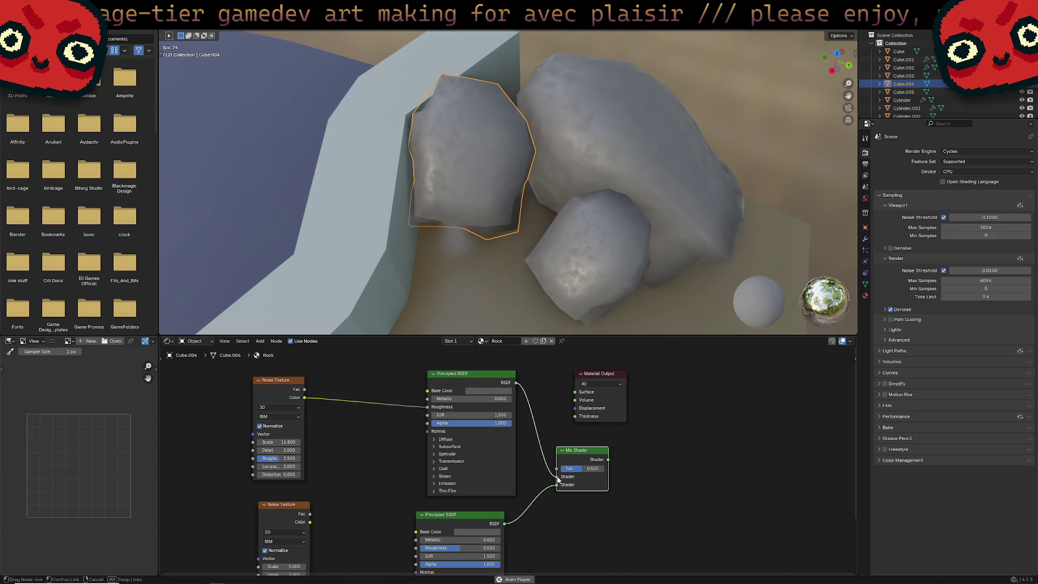
drag(592, 377, 636, 407)
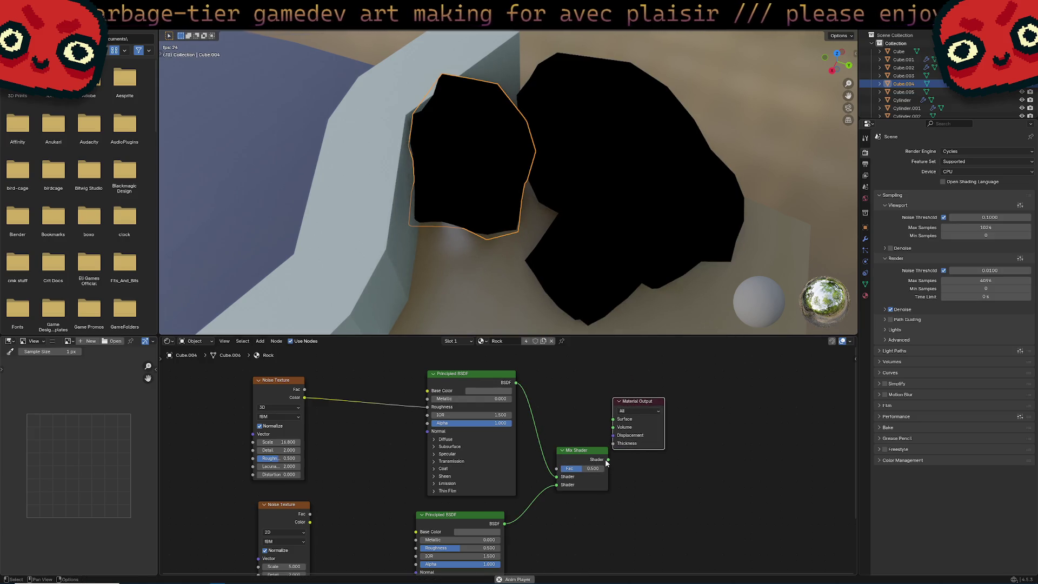
Step: Feed the Mix Shader into Surface and drive its Fac with the lower noise's Fac
mouse_move(607, 458)
mouse_down()
mouse_move(613, 419)
mouse_move(641, 409)
mouse_up()
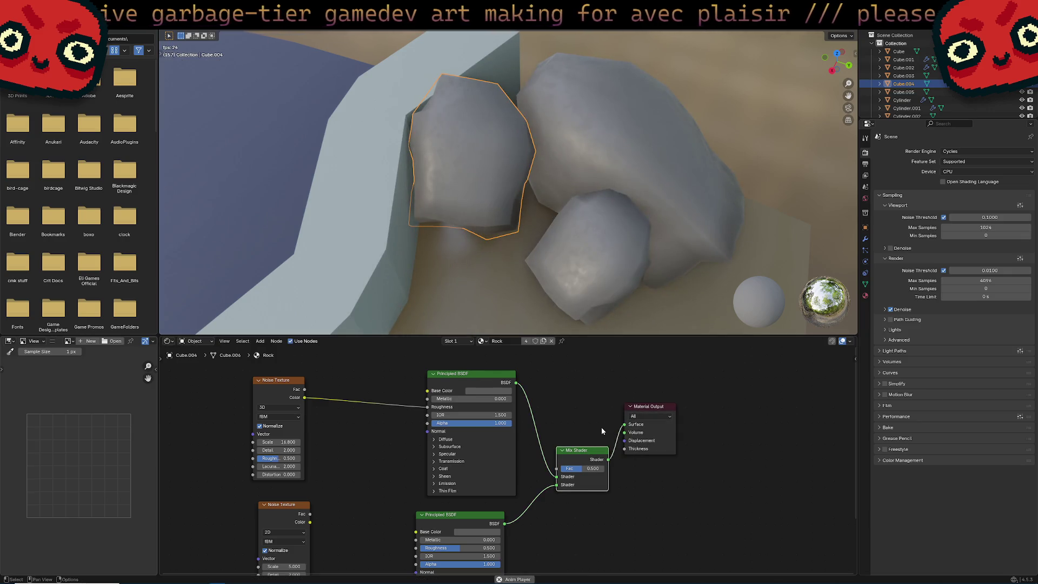
scroll(569, 434, down, 1)
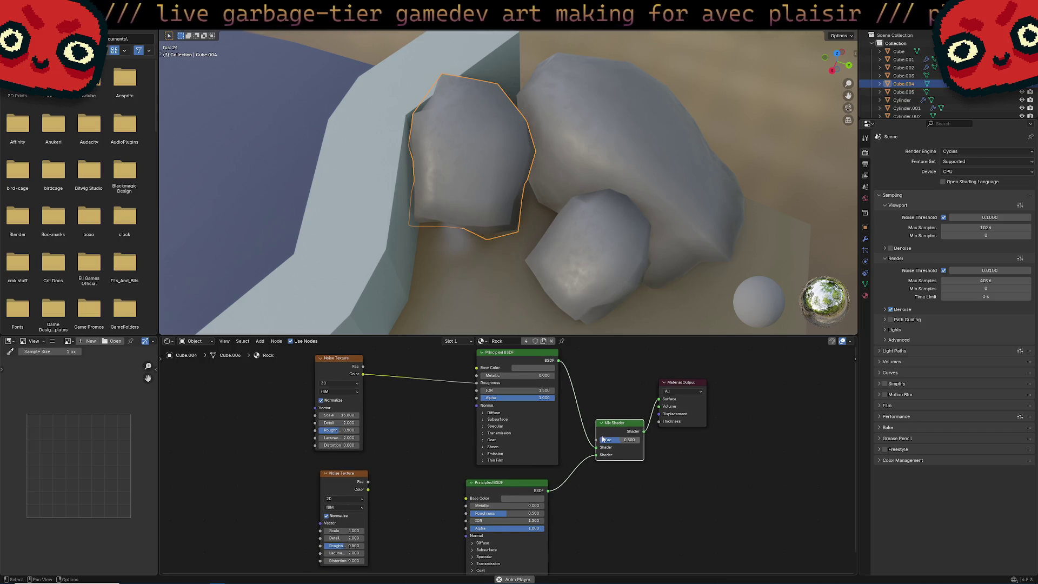
drag(618, 424, 631, 468)
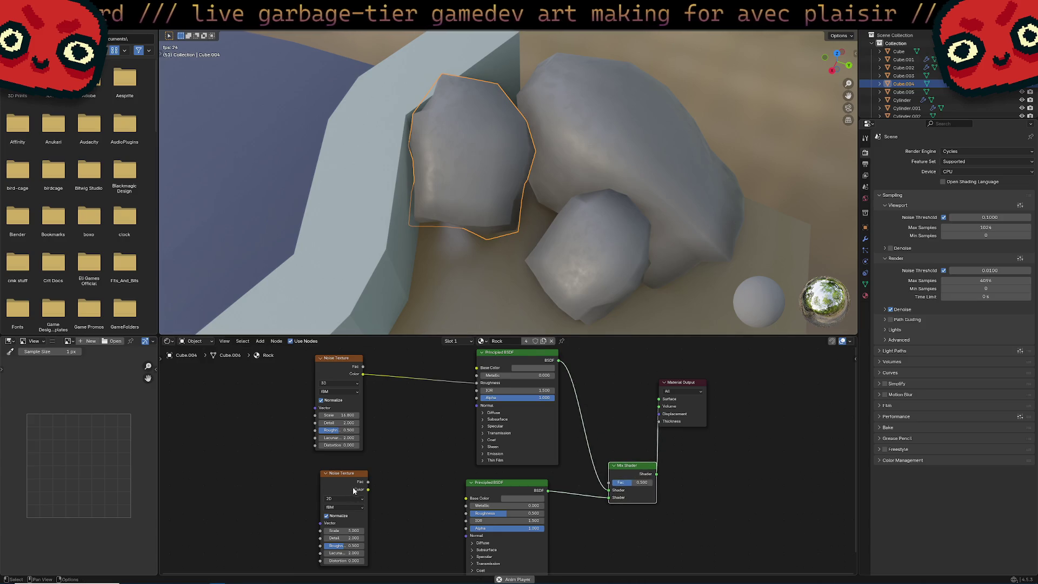
drag(367, 482, 609, 482)
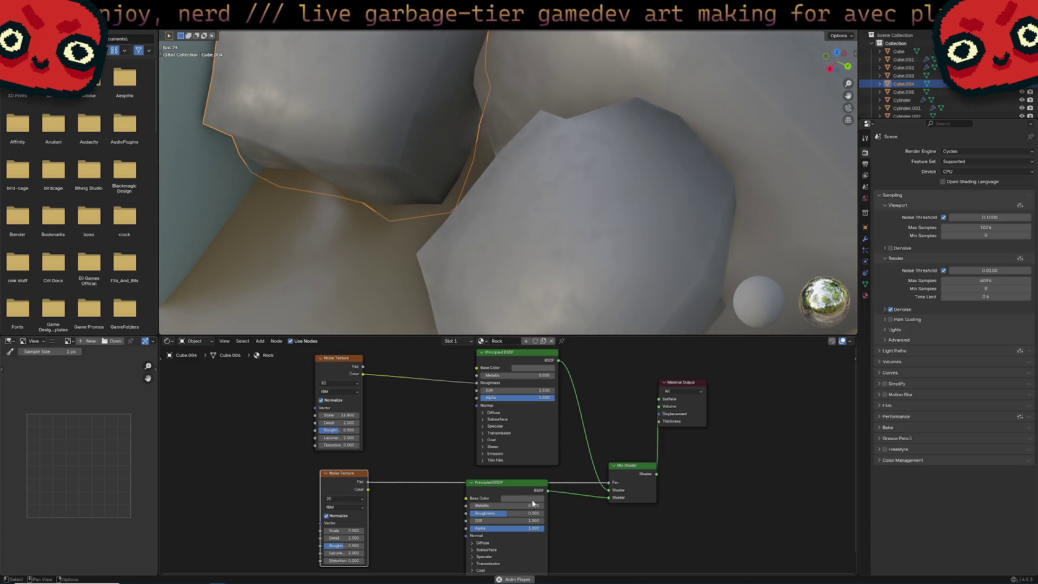
Step: Darken the lower BSDF's base colour to value 0.004 and tidy the node positions
click(533, 498)
drag(563, 392, 563, 437)
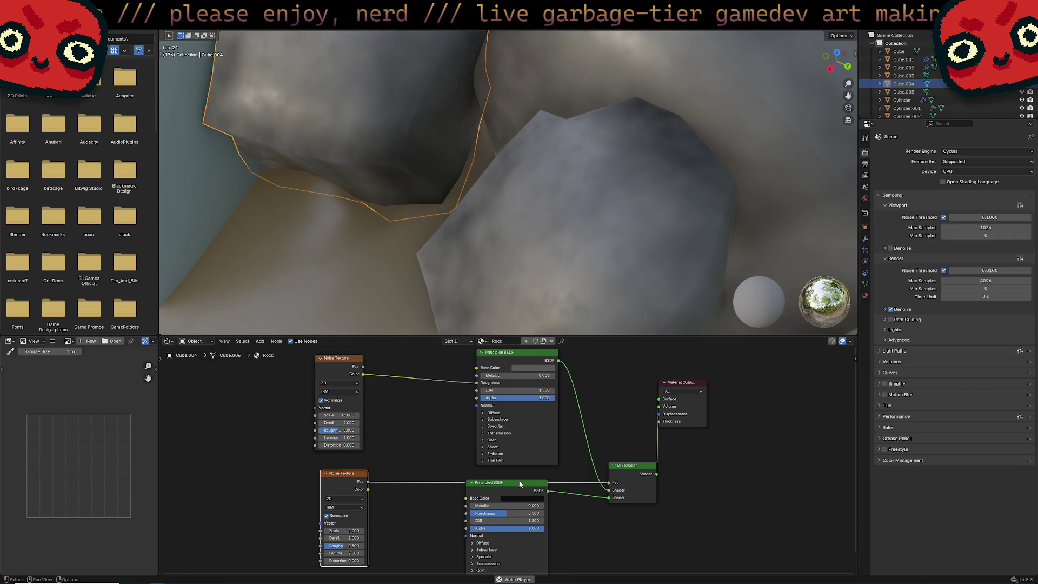
drag(521, 484, 533, 498)
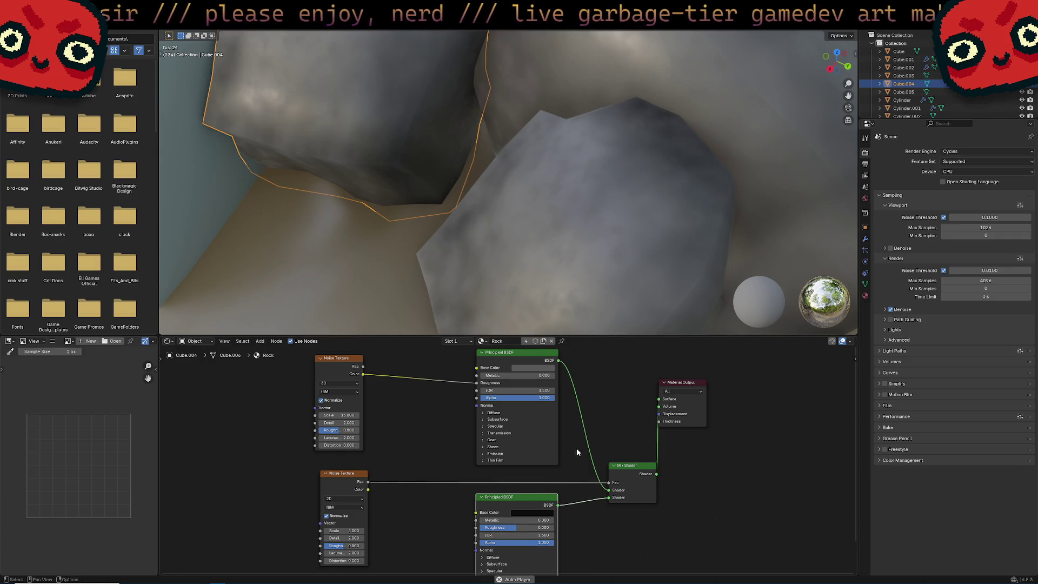
drag(630, 464, 623, 463)
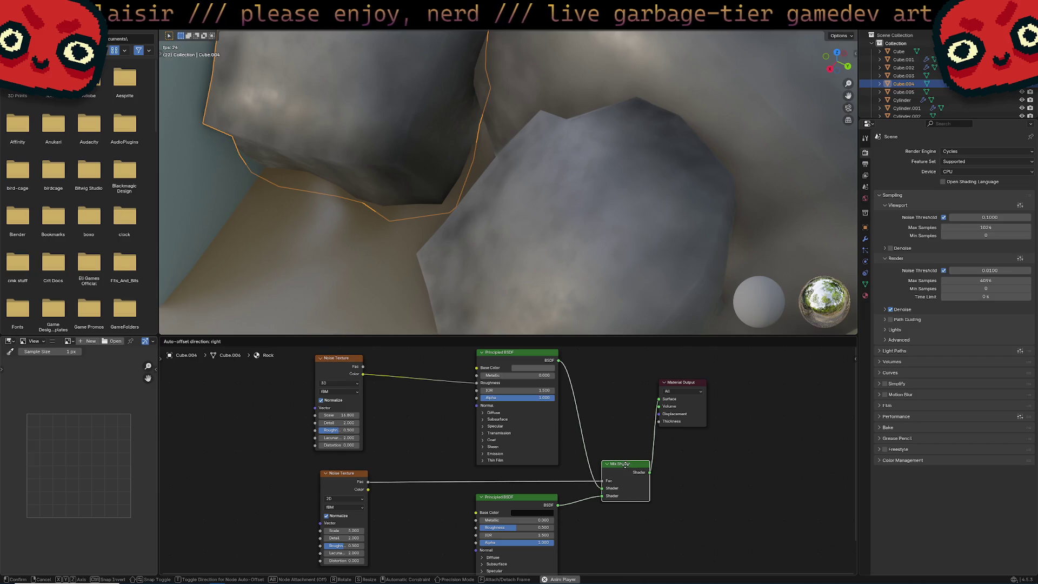
Step: Orbit around the rocks and select the wall object
mouse_move(535, 233)
middle_down()
mouse_move(571, 224)
mouse_move(581, 241)
mouse_move(660, 236)
mouse_move(616, 225)
mouse_move(523, 257)
middle_up()
click(523, 257)
mouse_move(586, 287)
middle_down()
mouse_move(570, 275)
mouse_move(618, 268)
mouse_move(609, 220)
middle_up()
Step: Rotate rock Cube.004 to a new orientation
click(505, 159)
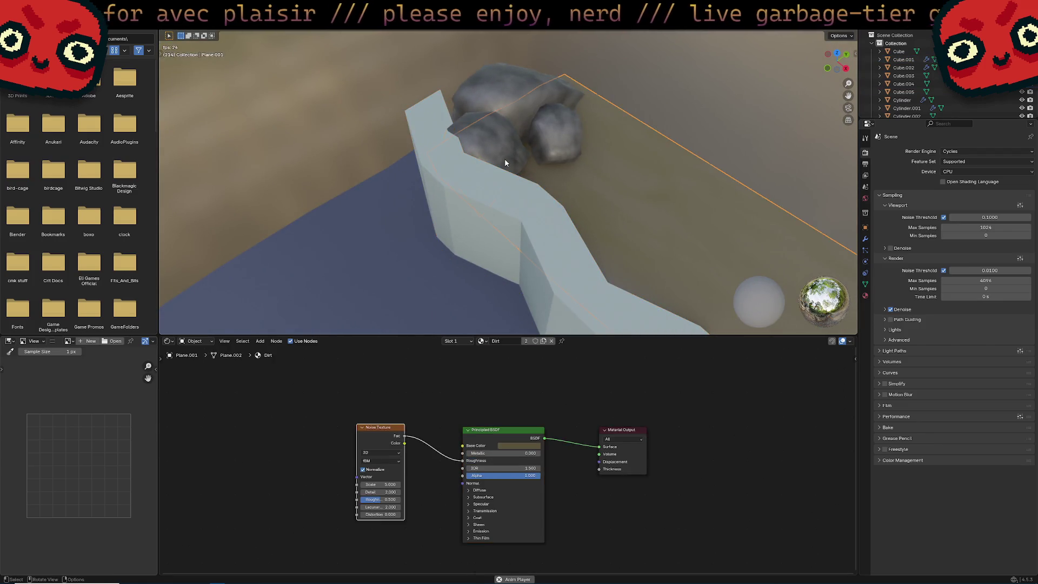
key(r)
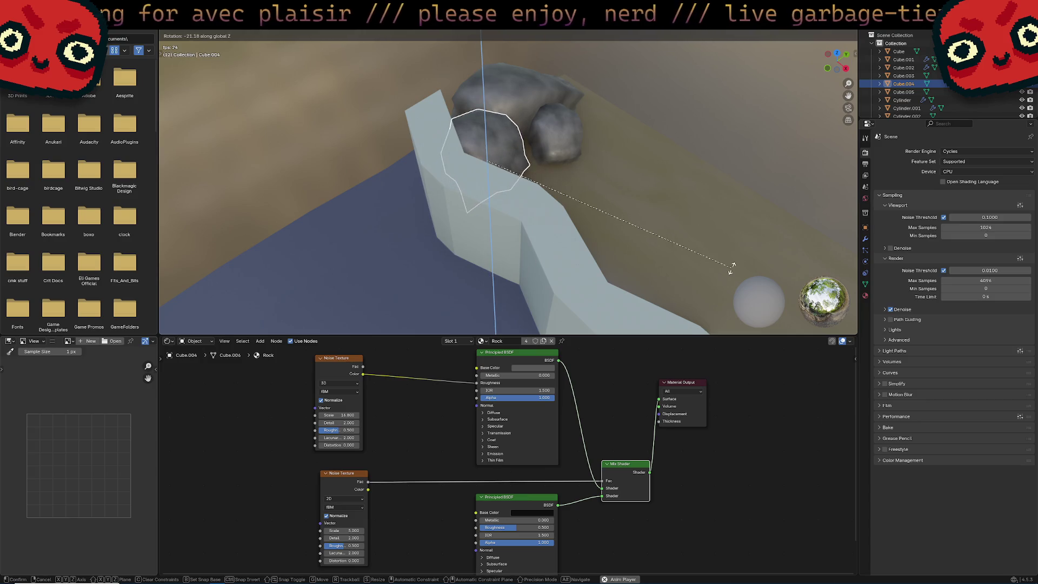
click(605, 266)
Step: Select wall Cube.001 to bring up its Material.002 nodes
click(600, 273)
mouse_move(600, 273)
middle_down()
mouse_move(688, 219)
mouse_move(618, 264)
middle_up()
scroll(617, 265, down, 3)
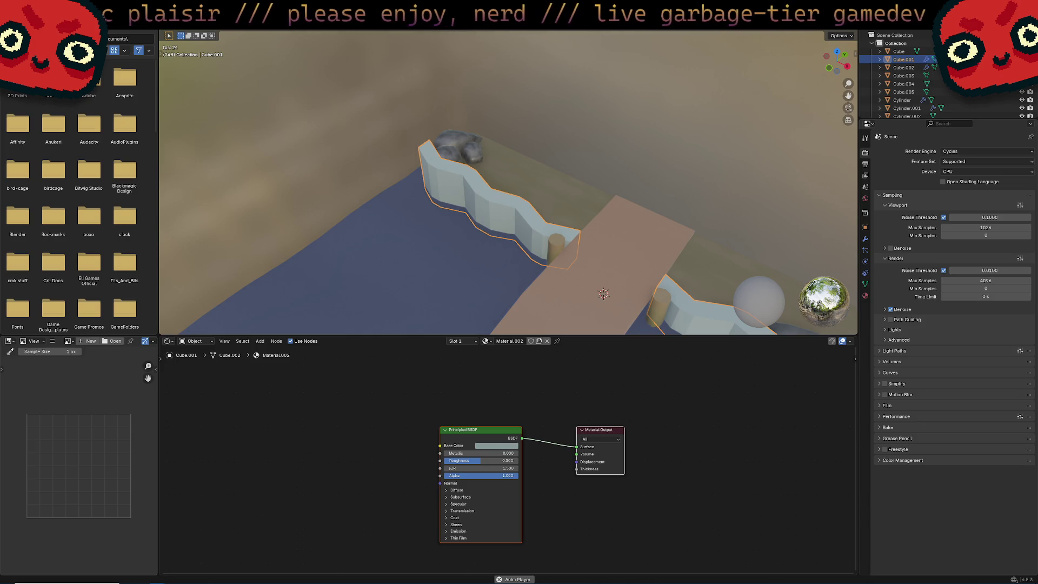
Step: Orbit around the dock scene, then set the wall material's Roughness to 1.000
middle_drag(626, 218, 660, 232)
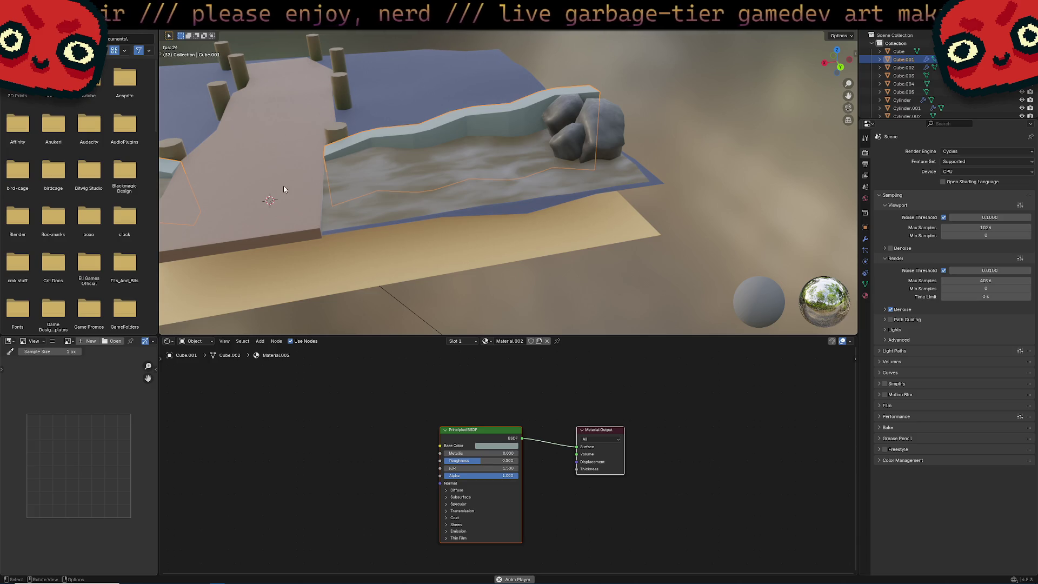
mouse_move(529, 174)
middle_down()
mouse_move(657, 215)
mouse_move(594, 168)
mouse_move(584, 107)
middle_up()
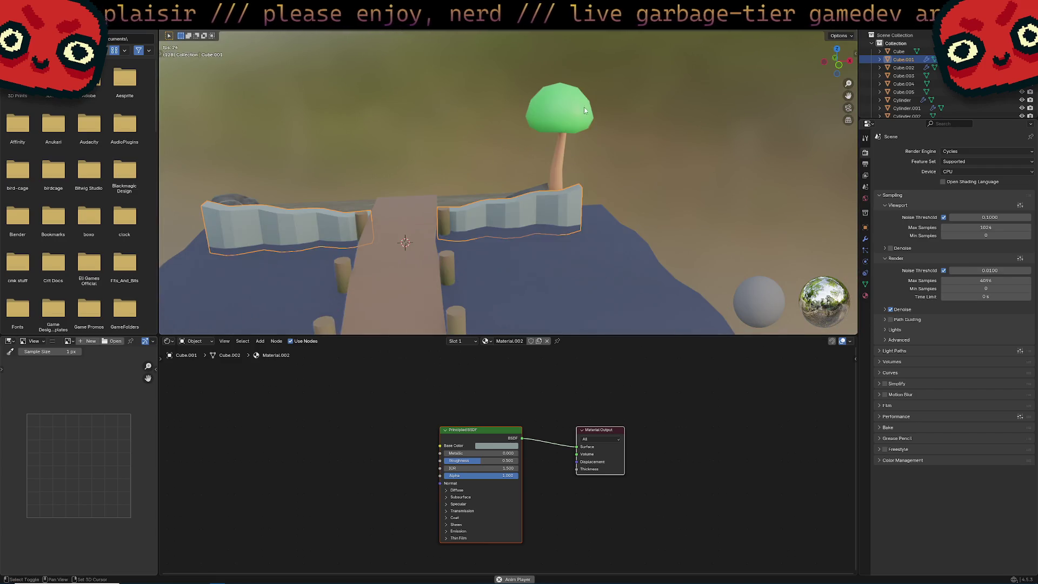
mouse_move(593, 154)
middle_down()
mouse_move(619, 174)
mouse_move(542, 181)
mouse_move(642, 182)
middle_up()
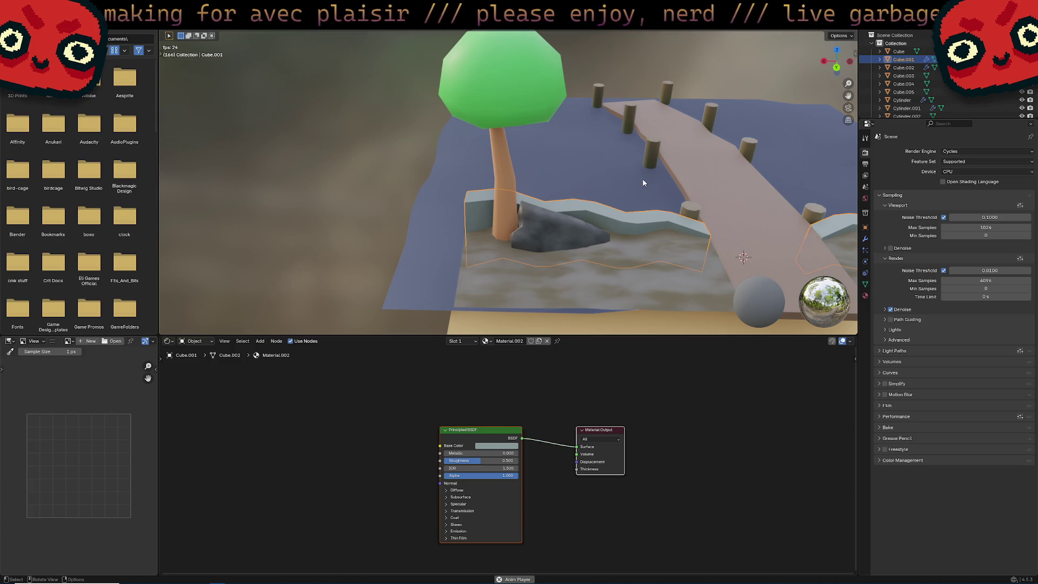
mouse_move(646, 144)
middle_down()
mouse_move(614, 157)
mouse_move(589, 200)
mouse_move(450, 215)
mouse_move(412, 203)
middle_up()
mouse_move(519, 202)
middle_down()
mouse_move(632, 306)
mouse_move(576, 266)
mouse_move(595, 271)
middle_up()
scroll(612, 238, up, 5)
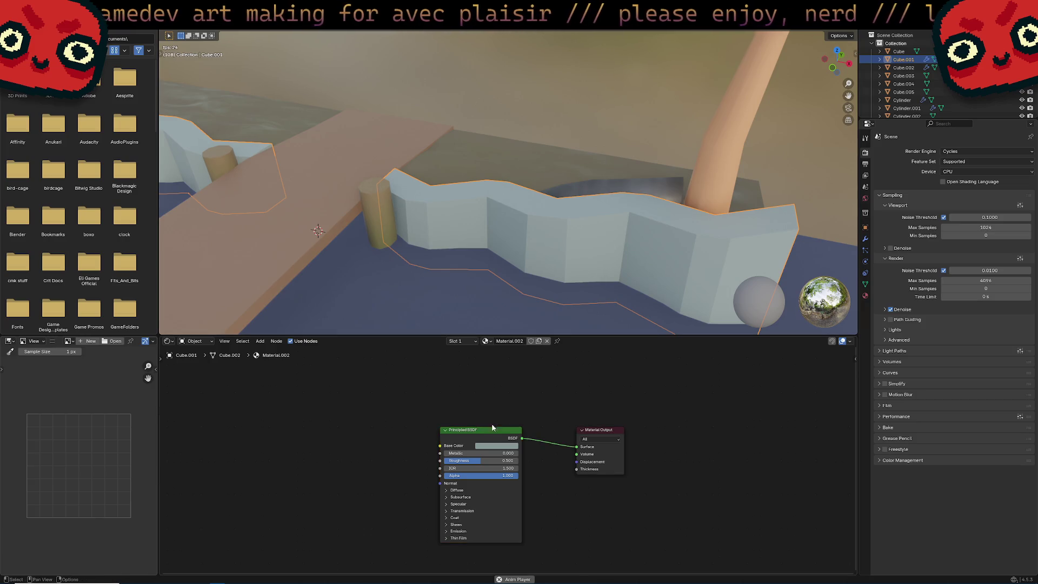
drag(491, 425, 508, 423)
drag(498, 461, 535, 460)
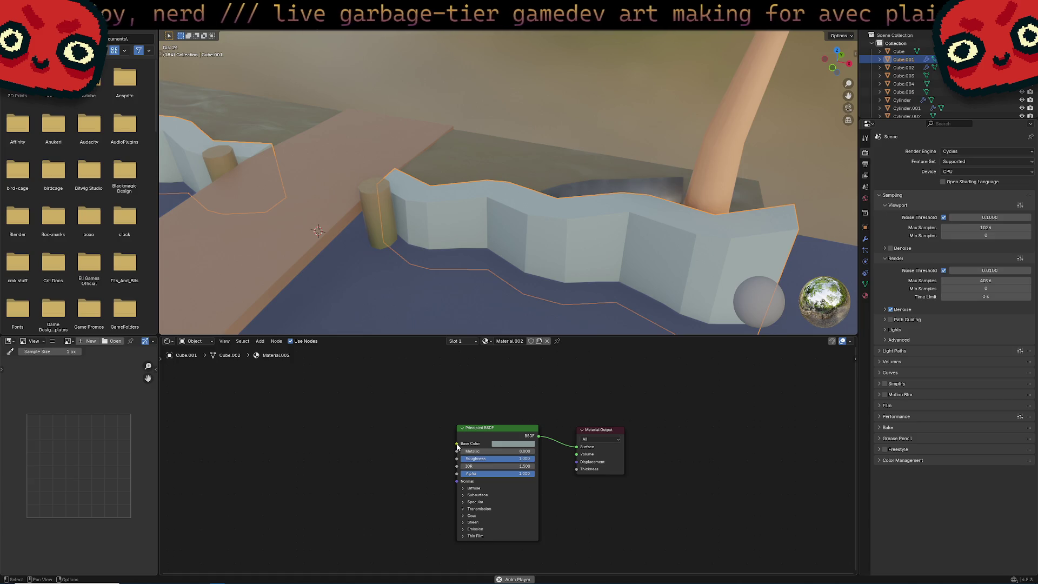
Step: Feed a Mapping node into the wall's Base Color and set Metallic to 0.191
drag(456, 443, 394, 415)
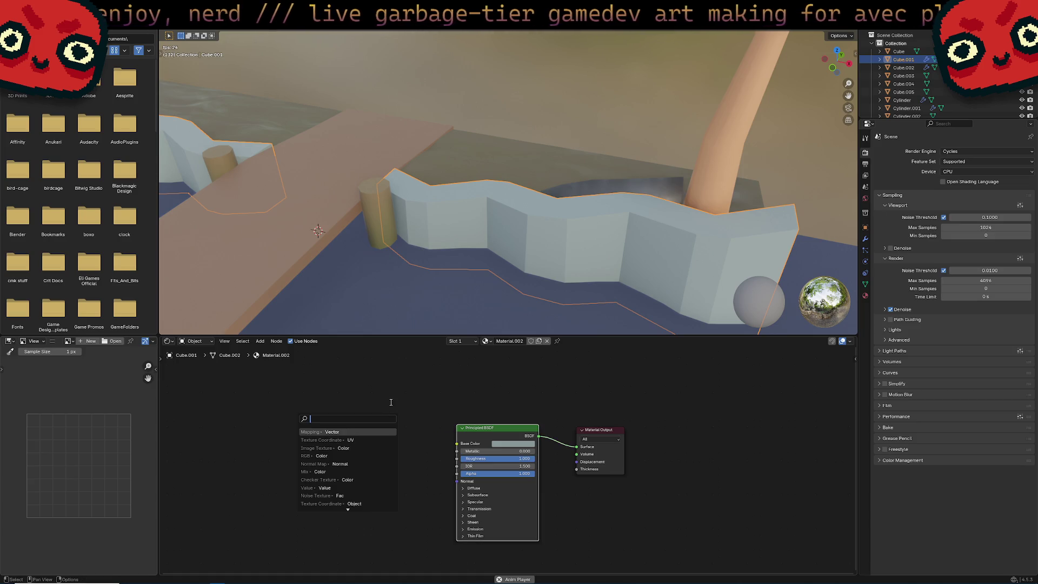
click(367, 431)
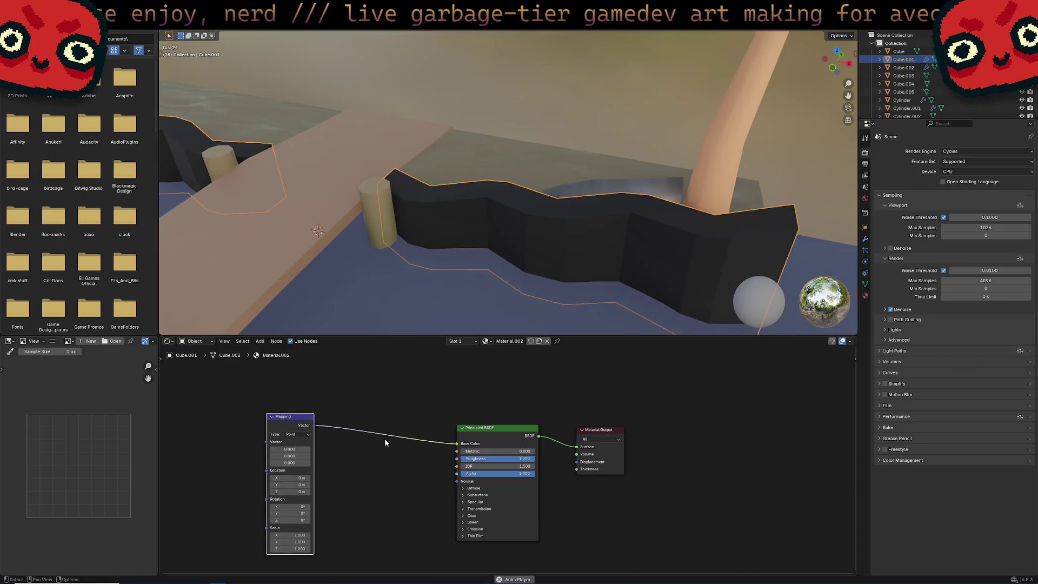
drag(473, 451, 470, 451)
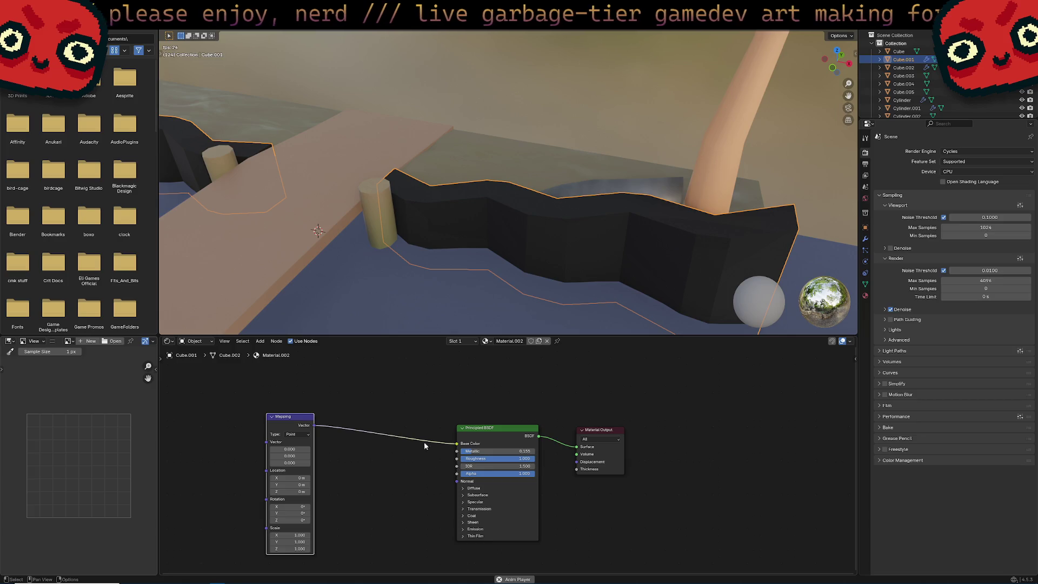
Step: Inspect the scene from several angles, check the tree's Bark material, then reselect wall Cube.001
middle_drag(590, 250, 629, 273)
scroll(605, 258, down, 5)
scroll(559, 255, up, 4)
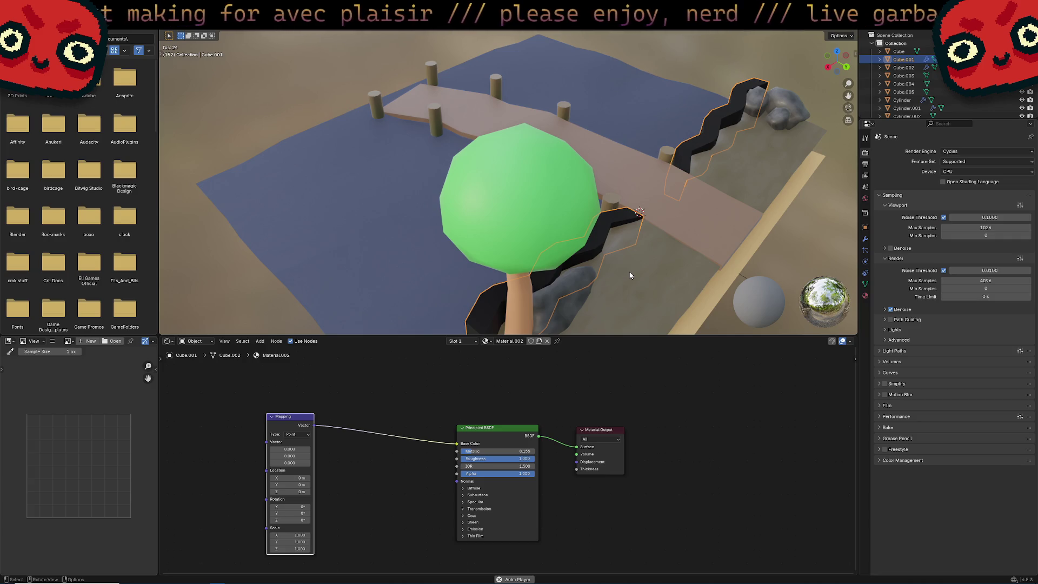
mouse_move(617, 248)
middle_down()
mouse_move(615, 229)
mouse_move(704, 235)
mouse_move(516, 237)
mouse_move(693, 193)
mouse_move(637, 273)
mouse_move(514, 264)
middle_up()
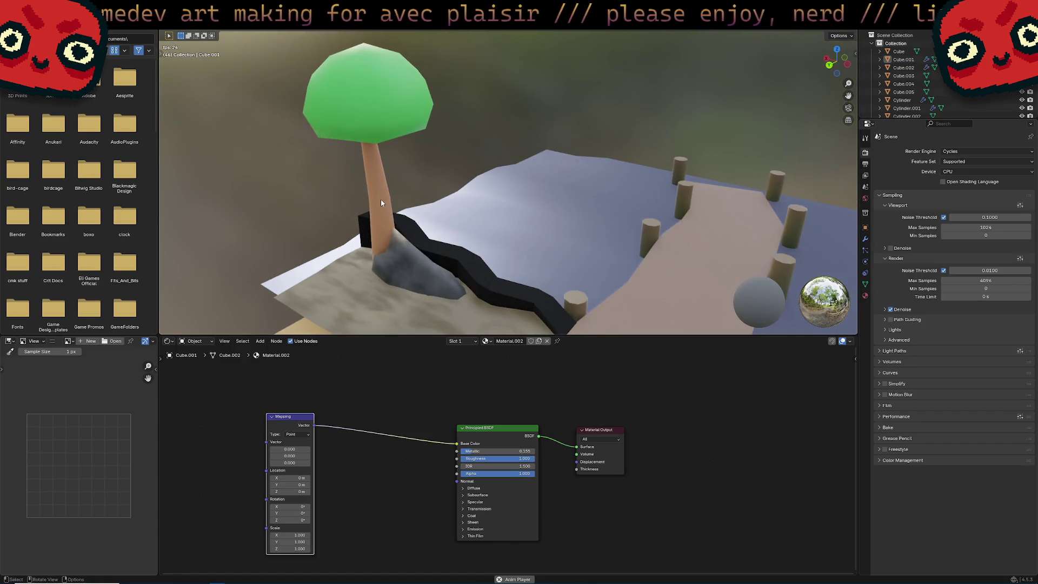
click(380, 199)
middle_drag(405, 220, 519, 414)
middle_drag(562, 292, 599, 301)
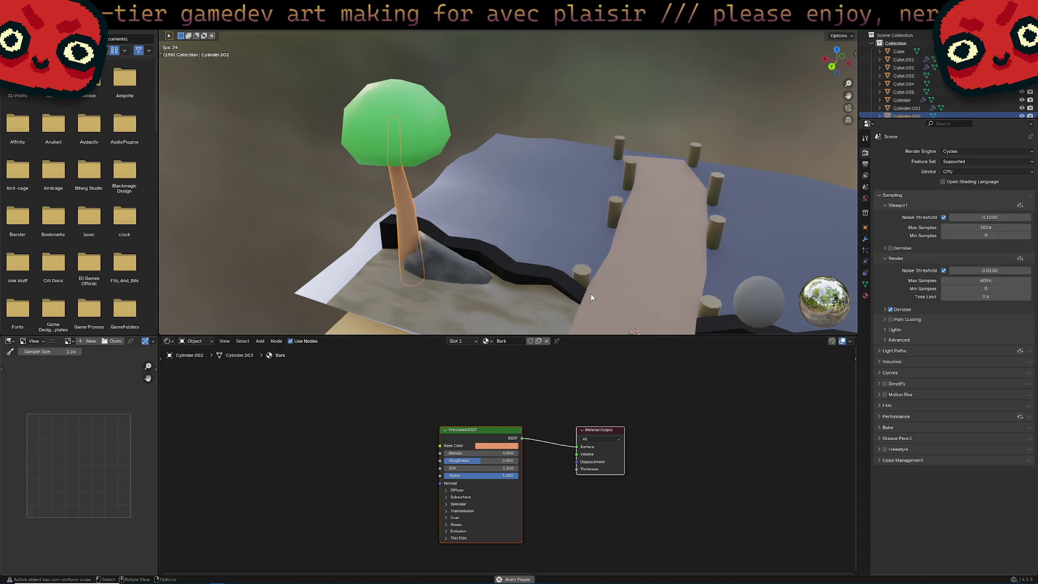
mouse_move(518, 148)
middle_down()
mouse_move(701, 160)
mouse_move(586, 160)
mouse_move(548, 195)
mouse_move(527, 186)
mouse_move(536, 195)
middle_up()
click(537, 195)
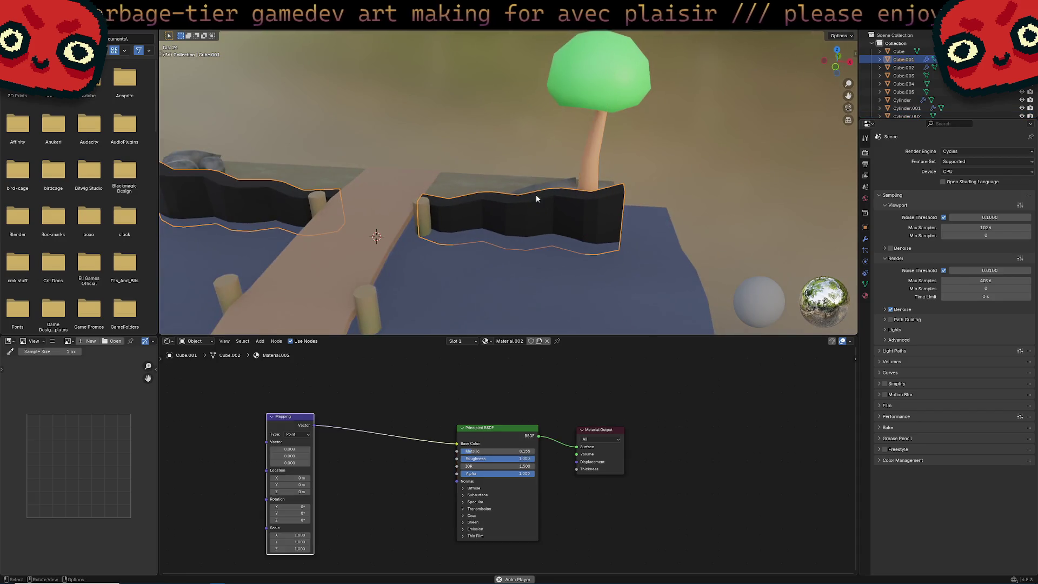
Step: Unlink the Mapping node from Base Color and orbit to inspect the pale grey walls
scroll(508, 459, up, 1)
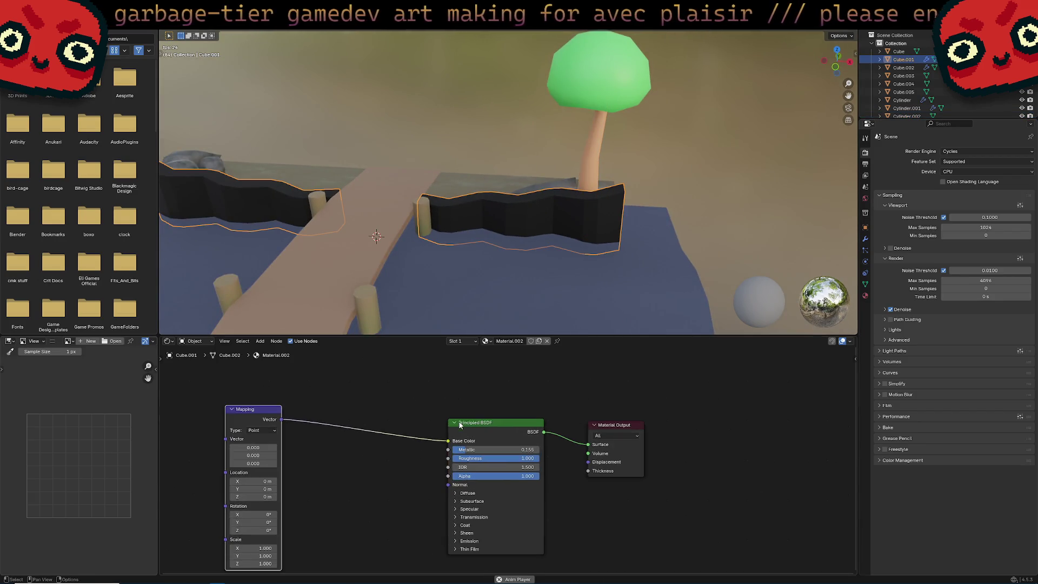
mouse_move(546, 259)
middle_down()
mouse_move(576, 256)
mouse_move(540, 281)
middle_up()
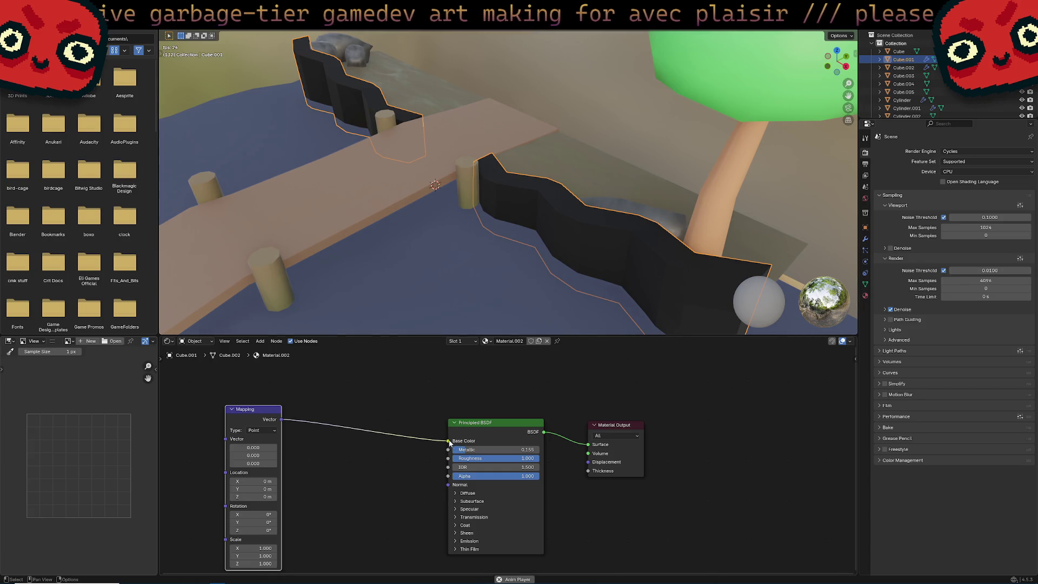
drag(447, 440, 427, 449)
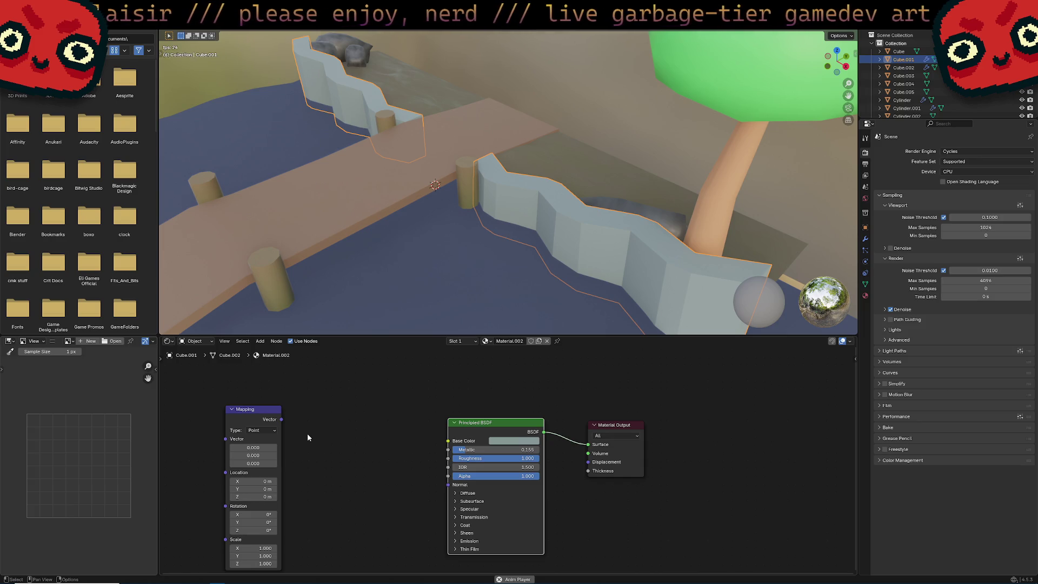
middle_drag(398, 229, 417, 206)
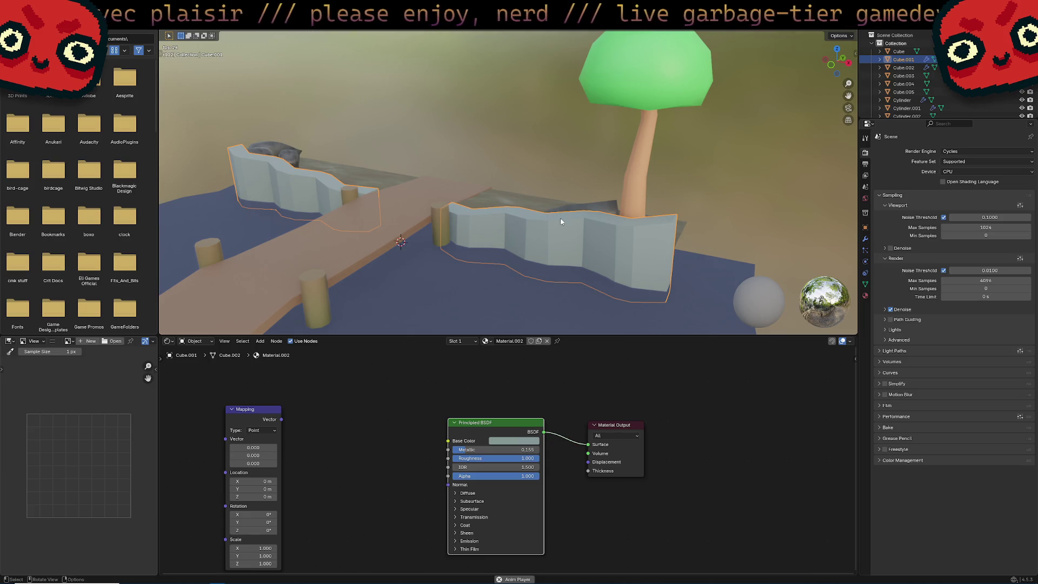
mouse_move(561, 221)
middle_down()
mouse_move(575, 226)
mouse_move(560, 249)
mouse_move(681, 223)
mouse_move(630, 226)
middle_up()
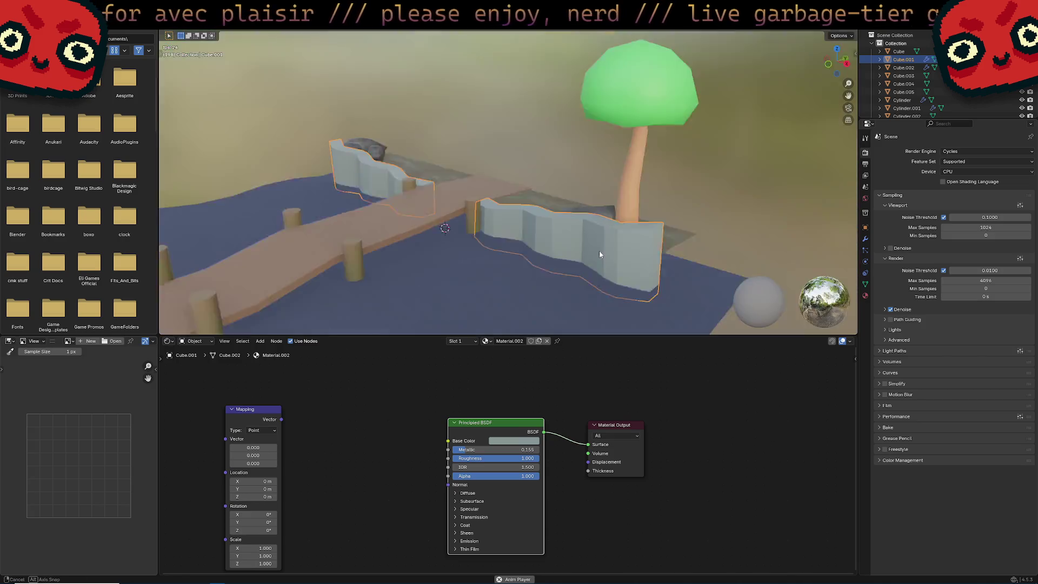
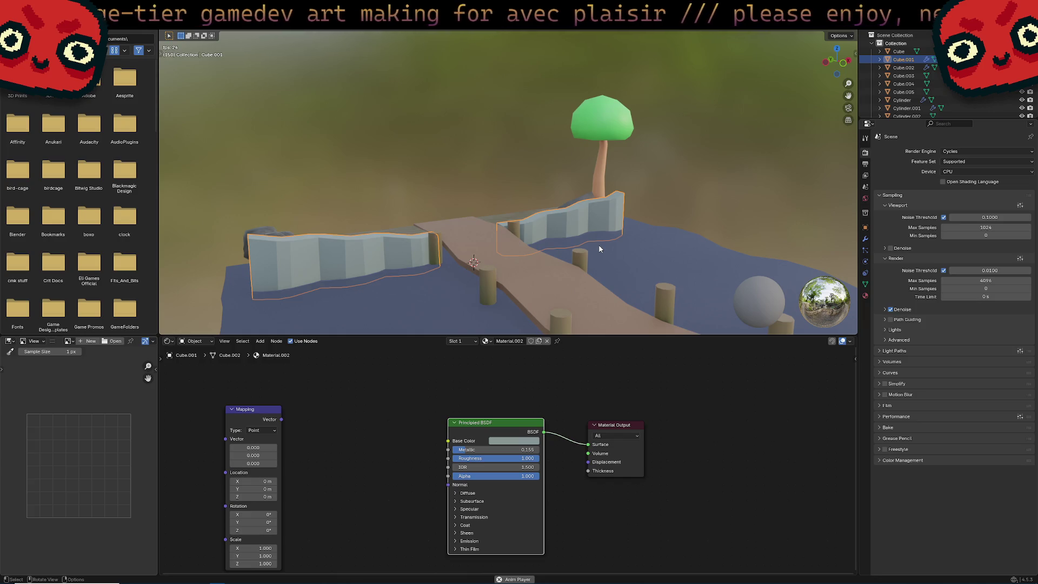
Step: Orbit to a low, close view along the left wall toward the bridge, leaving the wall nodes untouched
mouse_move(599, 249)
middle_down()
mouse_move(619, 270)
mouse_move(607, 223)
mouse_move(496, 197)
mouse_move(502, 206)
middle_up()
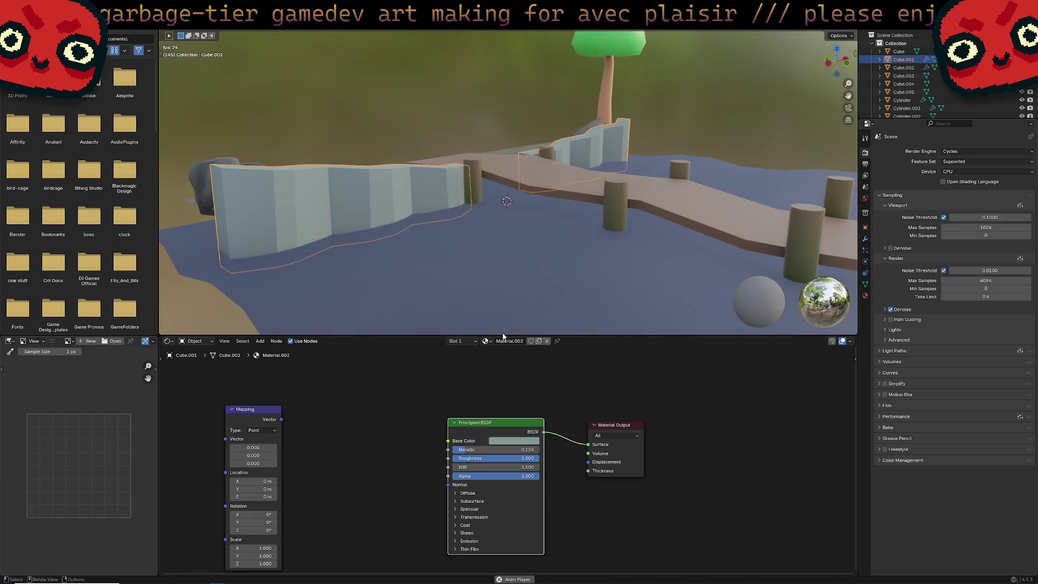
right_click(356, 430)
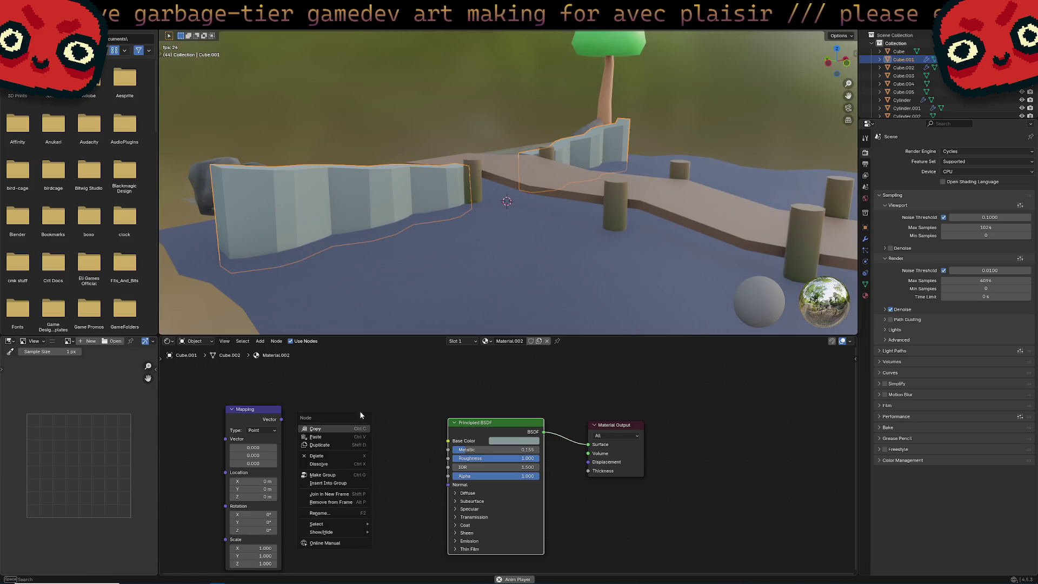
key(Escape)
right_click(369, 415)
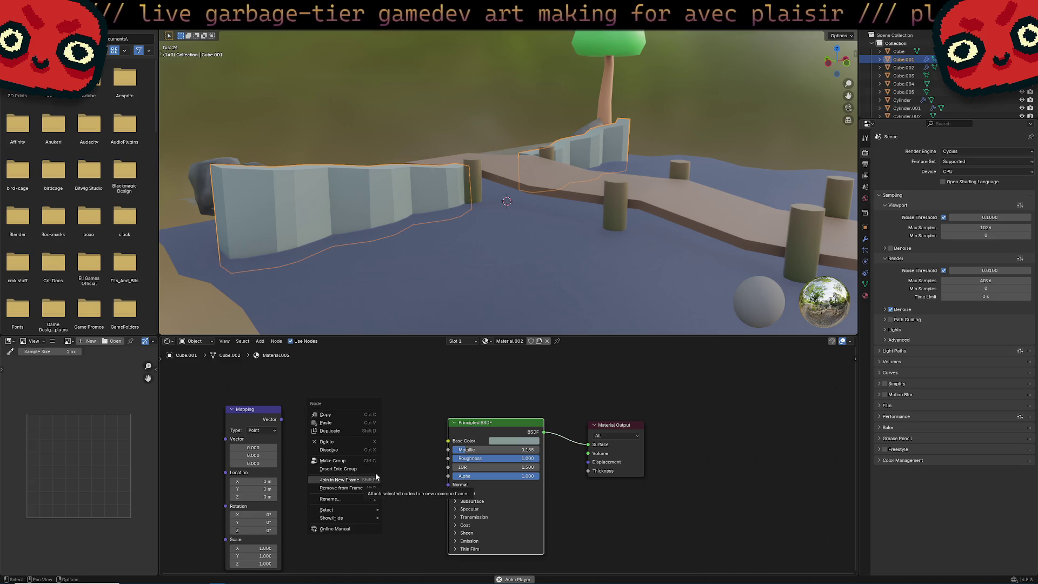
click(426, 375)
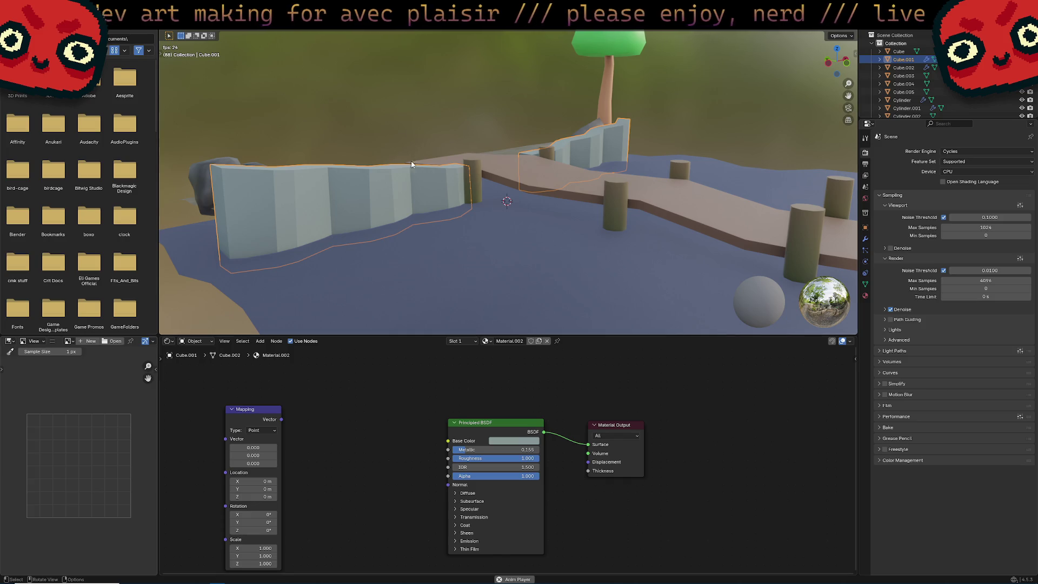
key(alt+Tab)
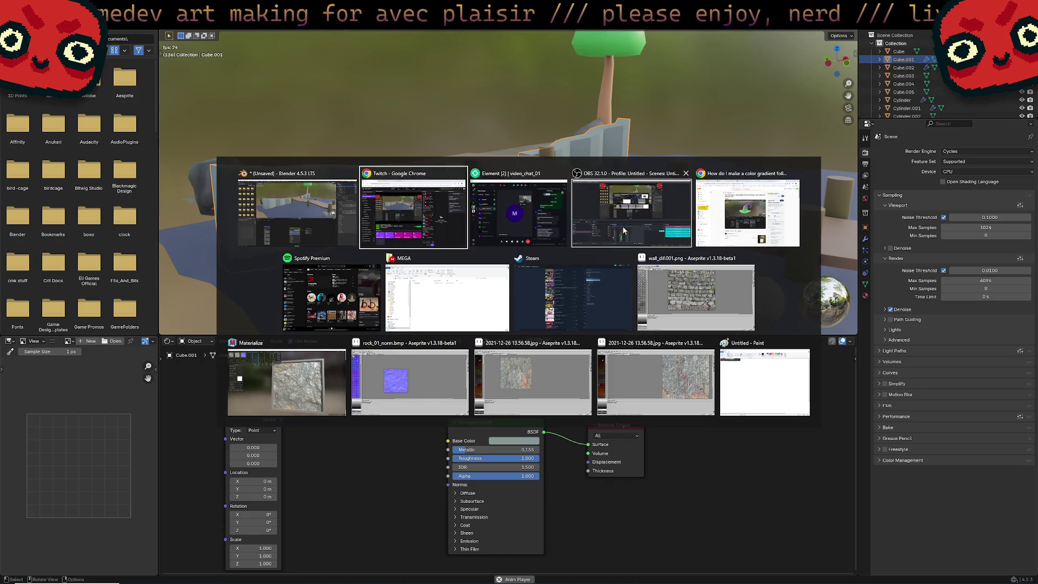
key(Escape)
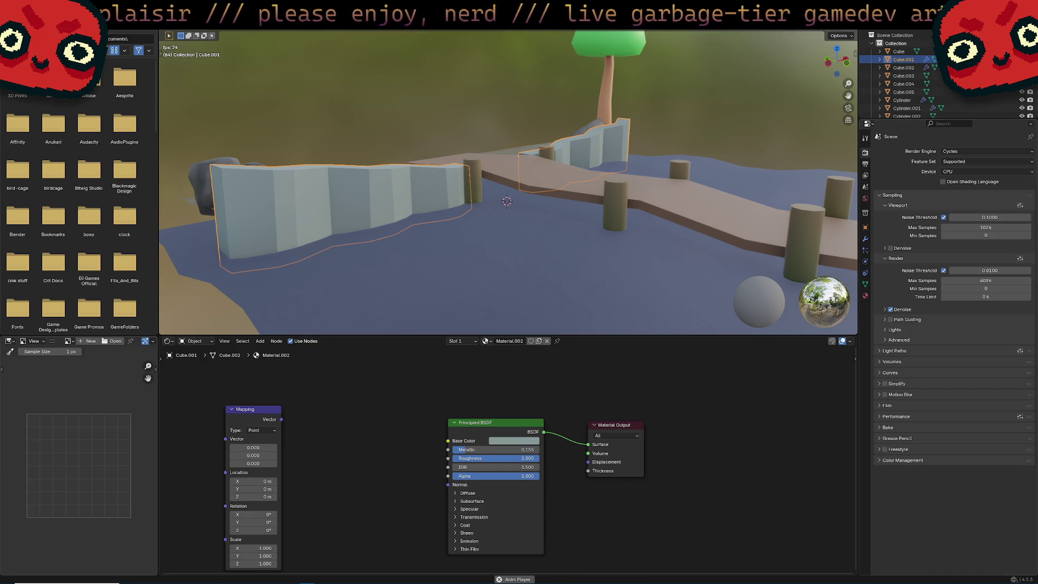
Step: Orbit to look down along the zigzag wall and bring up the shader Add menu
mouse_move(627, 315)
middle_down()
mouse_move(652, 250)
mouse_move(777, 234)
mouse_move(528, 258)
mouse_move(561, 234)
middle_up()
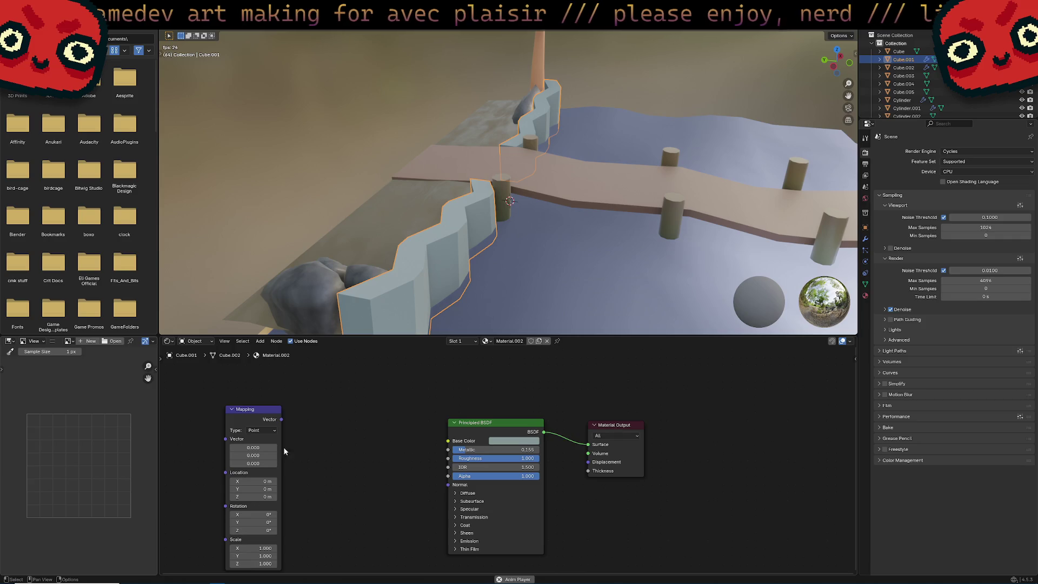
key(shift+a)
key(Escape)
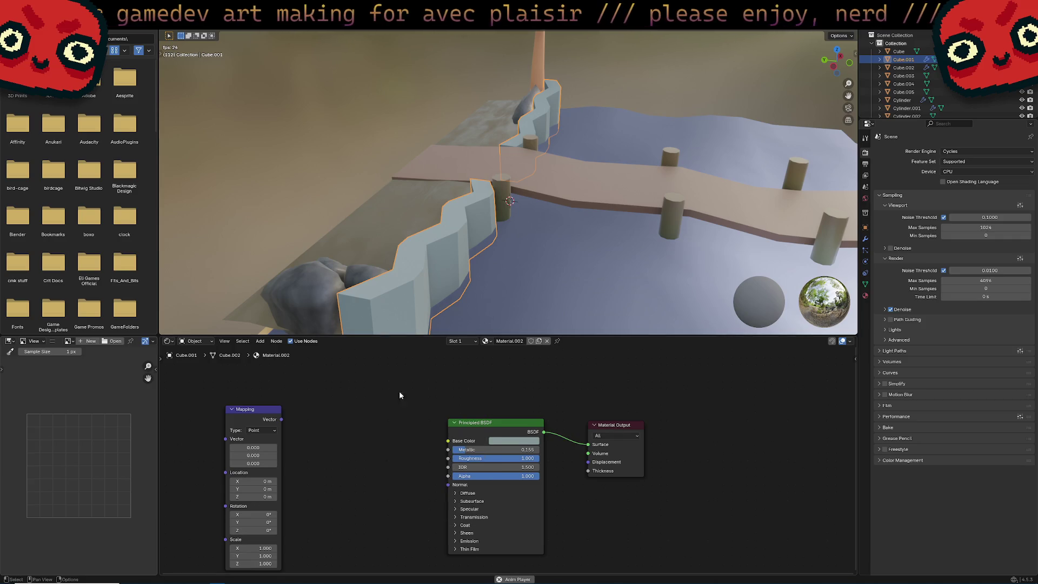
key(shift+a)
mouse_move(361, 430)
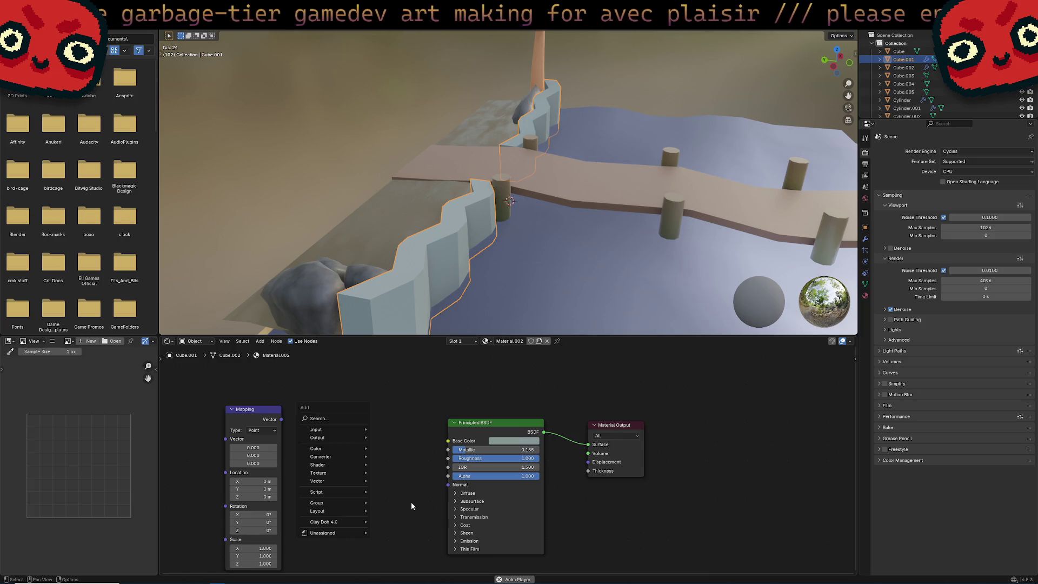
Step: Close the Add node menu without adding anything, keeping the Mapping node beside the Principled BSDF
key(Escape)
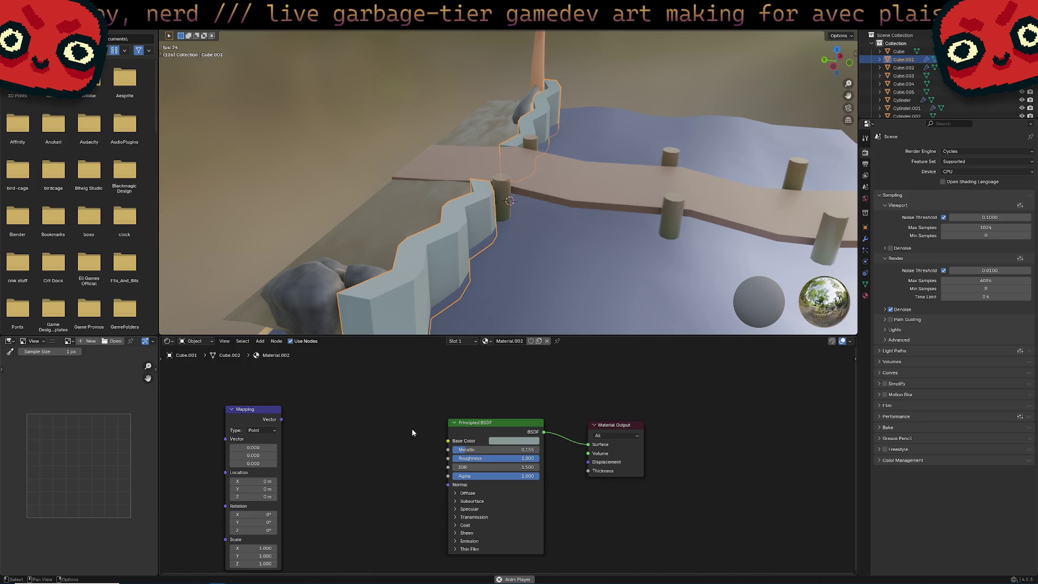
Step: Add a Wave Texture node to the wall's Material.002 shader tree
drag(447, 441, 372, 414)
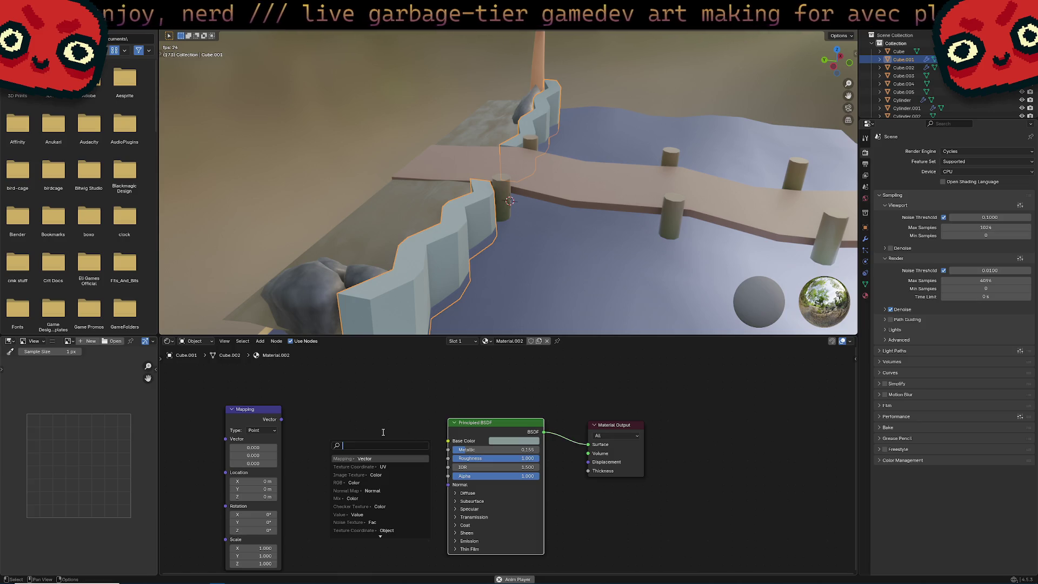
key(Escape)
right_click(353, 409)
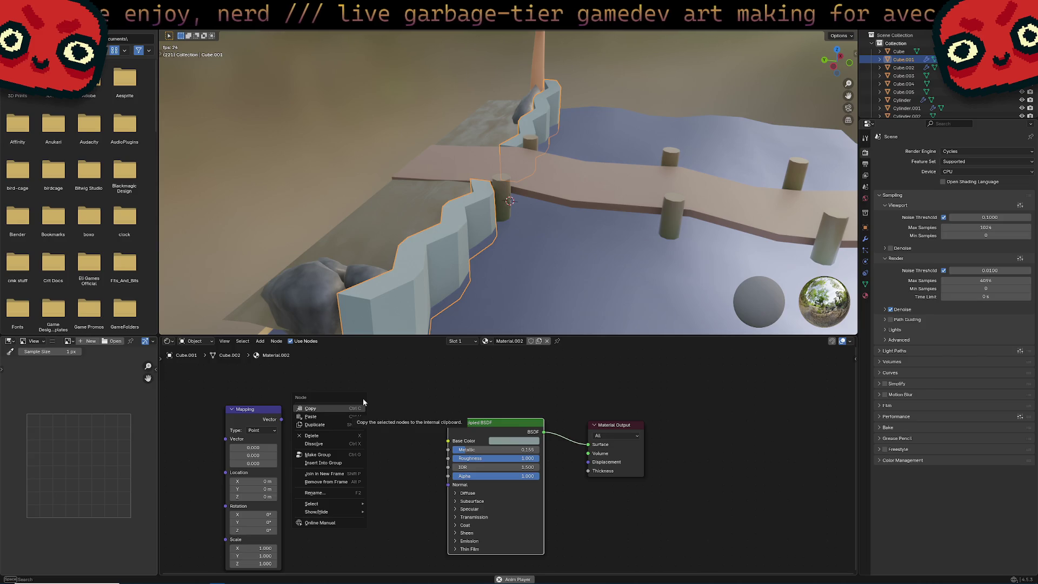
right_click(383, 459)
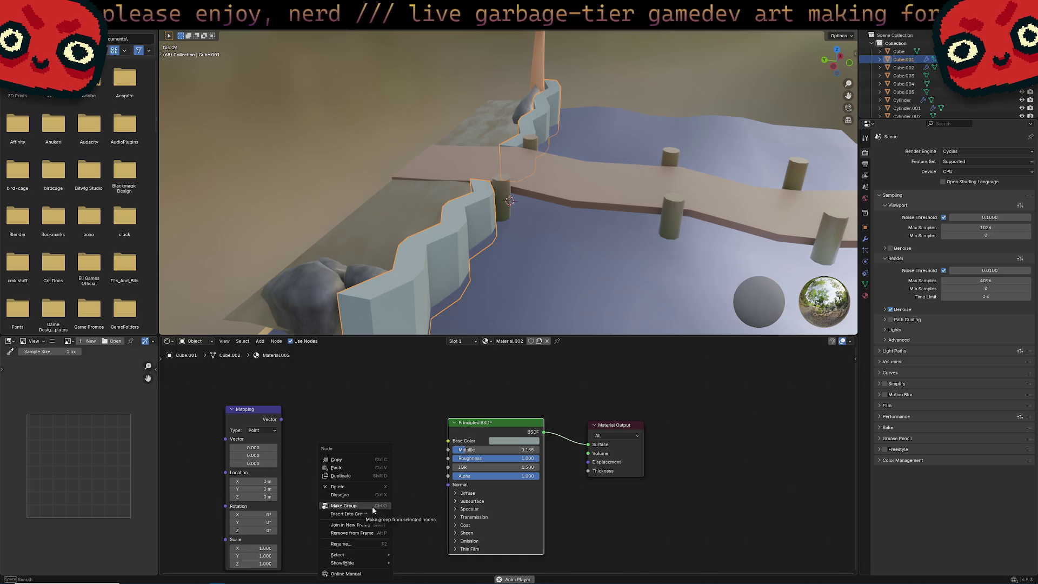
right_click(336, 417)
mouse_move(336, 417)
mouse_move(416, 414)
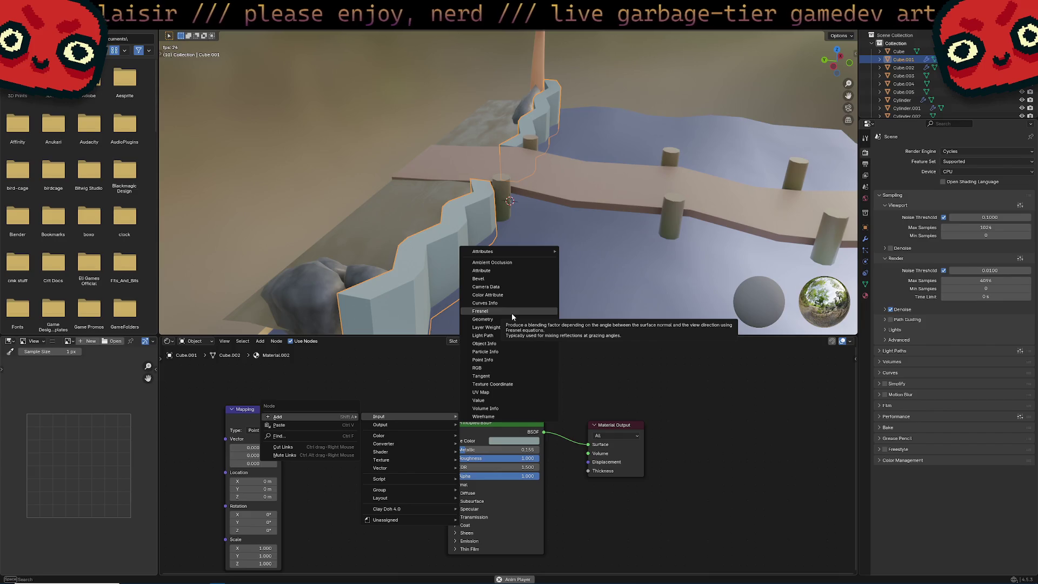
mouse_move(429, 468)
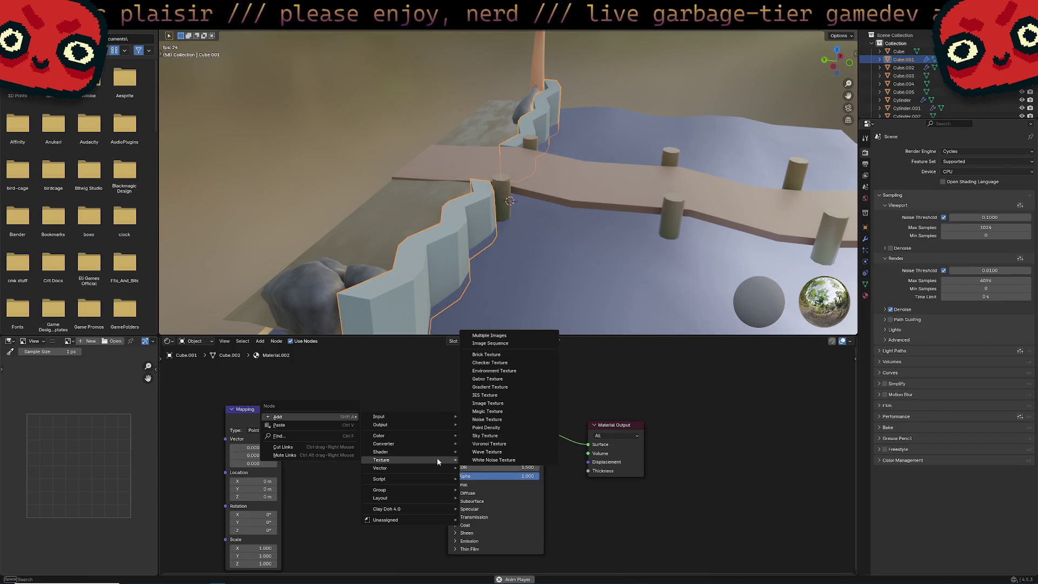
click(524, 451)
click(373, 438)
Step: Wire the wave Color into Base Color, add Texture Coordinate and Mapping via Ctrl+T, and set Scale to 1.400
drag(392, 443, 448, 441)
key(ctrl+t)
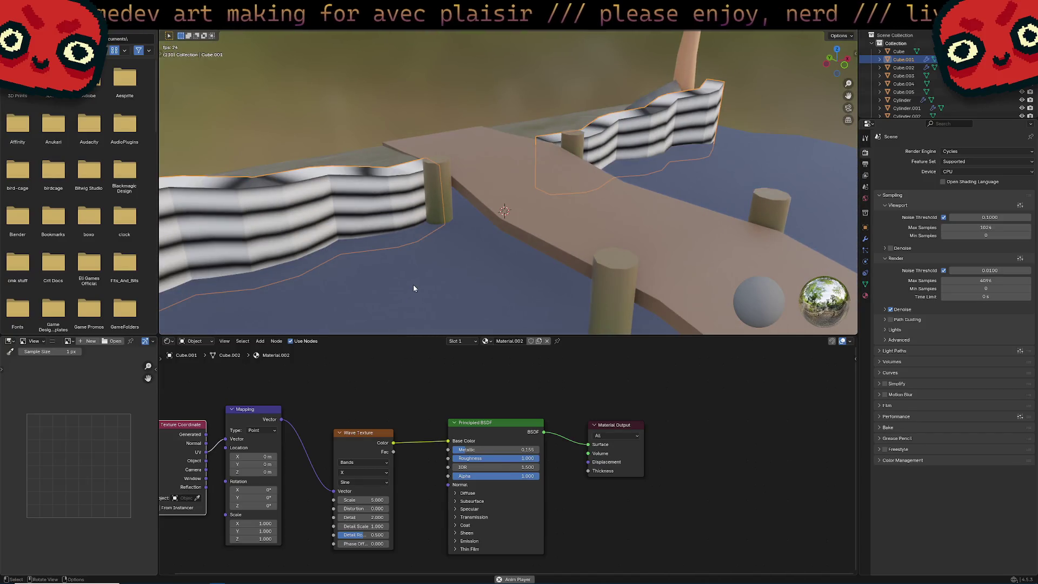
mouse_move(367, 499)
mouse_down()
mouse_move(391, 499)
mouse_move(297, 500)
mouse_move(319, 499)
mouse_up()
mouse_move(557, 184)
middle_down()
mouse_move(607, 234)
mouse_move(660, 226)
middle_up()
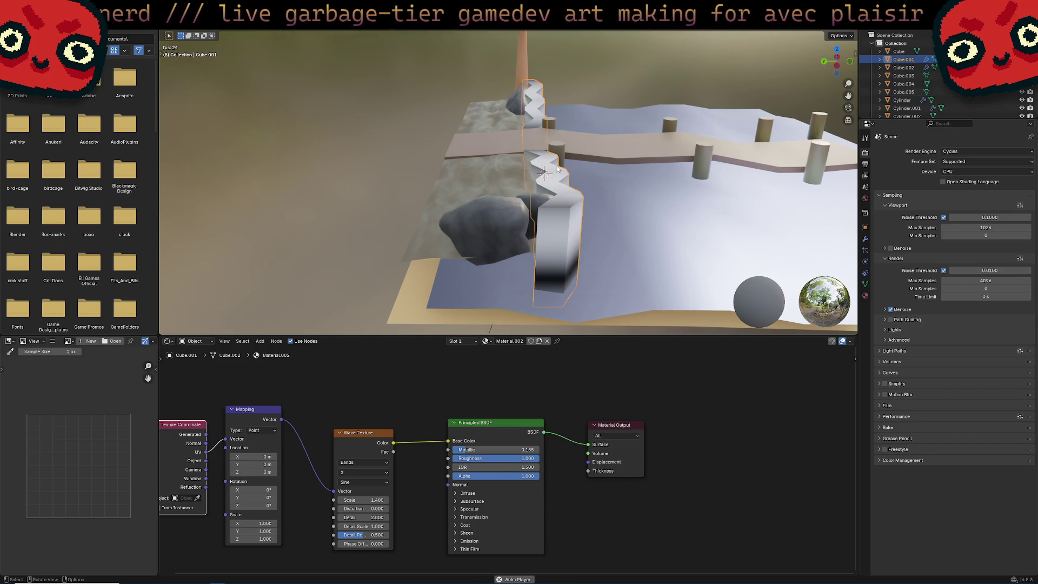
Step: Reselect the zigzag wall and insert a Noise Texture between Mapping and Wave Texture
click(491, 176)
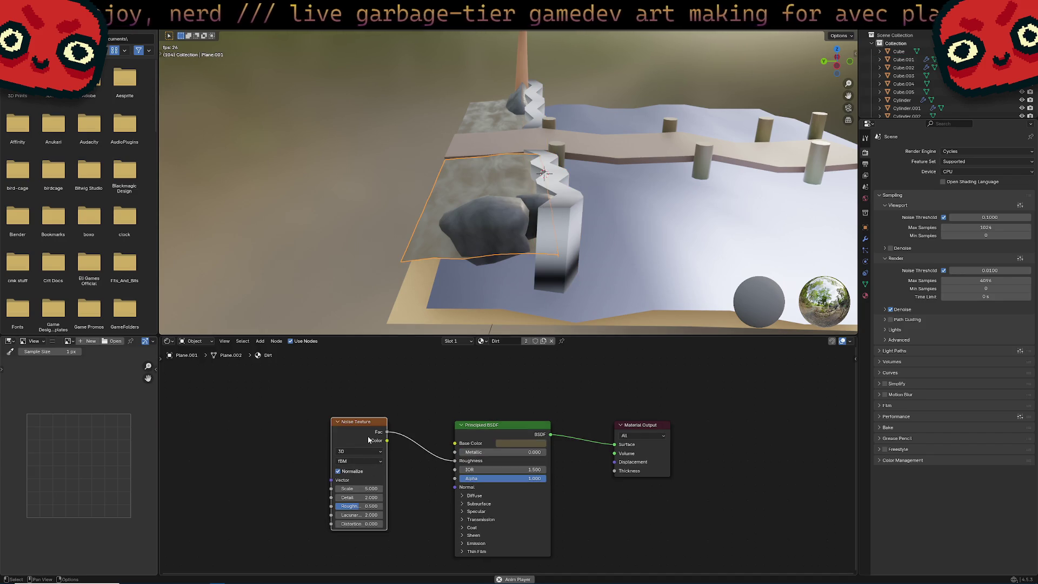
click(565, 216)
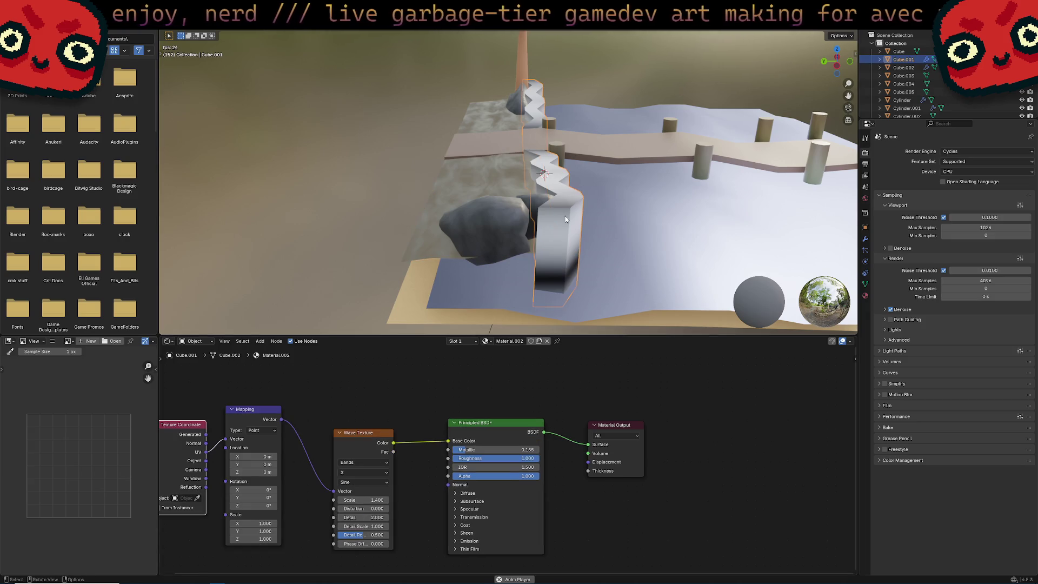
middle_drag(410, 411, 486, 486)
key(ctrl+v)
mouse_move(445, 365)
mouse_down()
mouse_move(356, 373)
mouse_move(405, 464)
mouse_up()
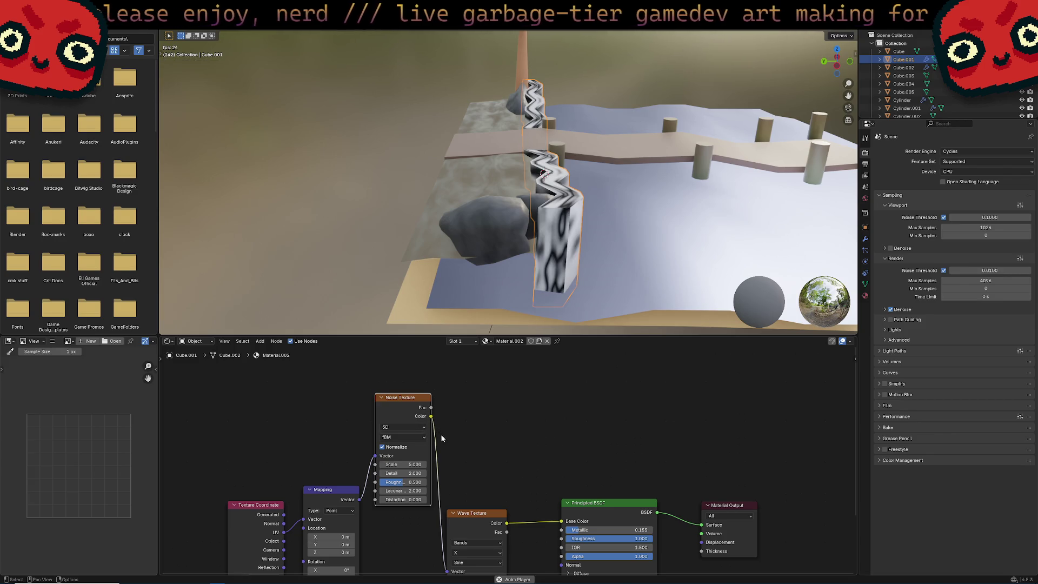
Step: Reconnect Mapping directly to the Wave Texture Vector and move the Noise Texture aside
mouse_move(543, 254)
middle_down()
mouse_move(561, 258)
mouse_move(535, 260)
middle_up()
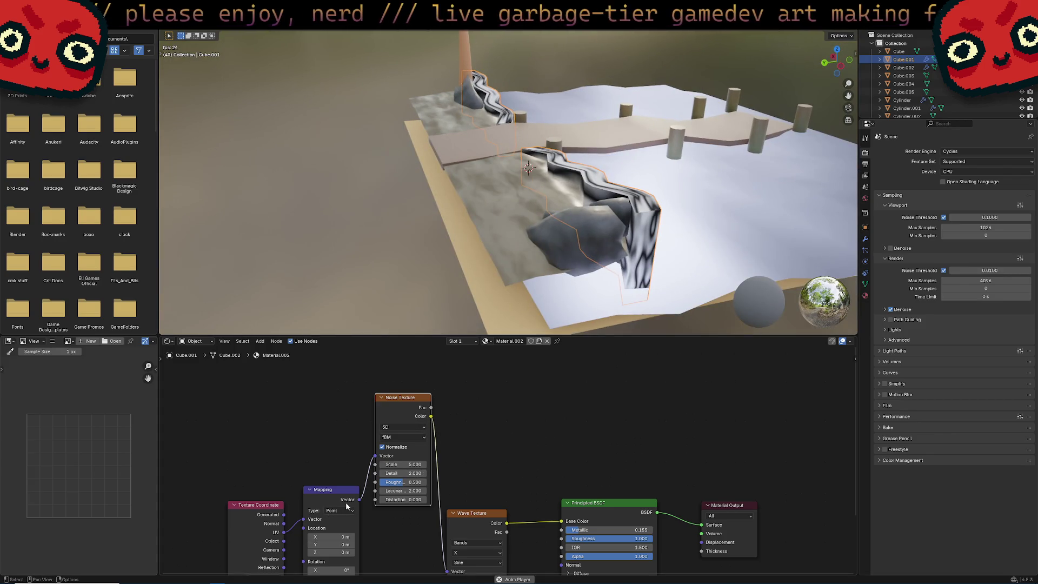
middle_drag(417, 494, 411, 460)
drag(353, 462, 442, 534)
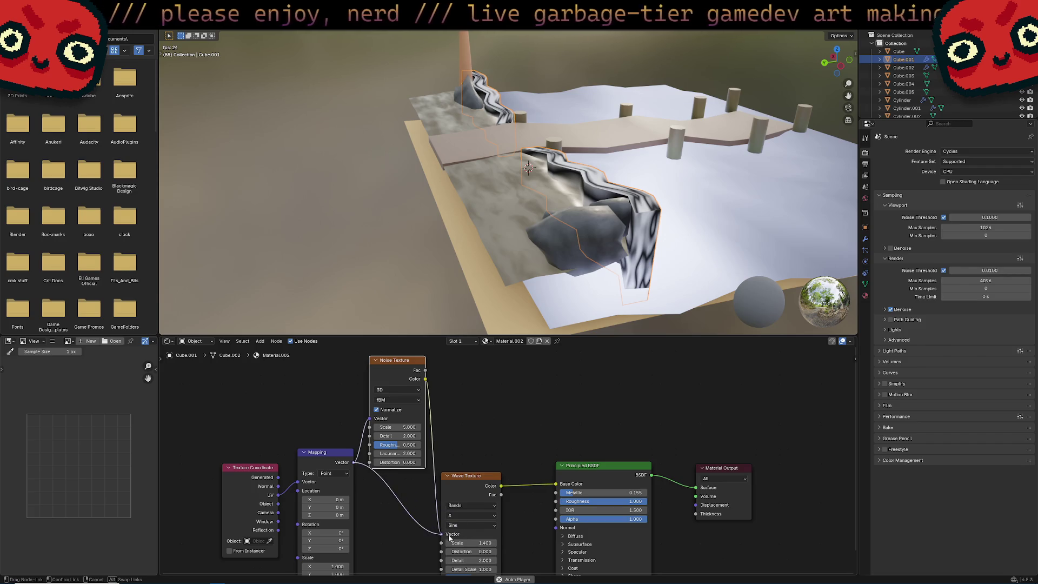
drag(406, 359, 479, 362)
scroll(569, 436, down, 1)
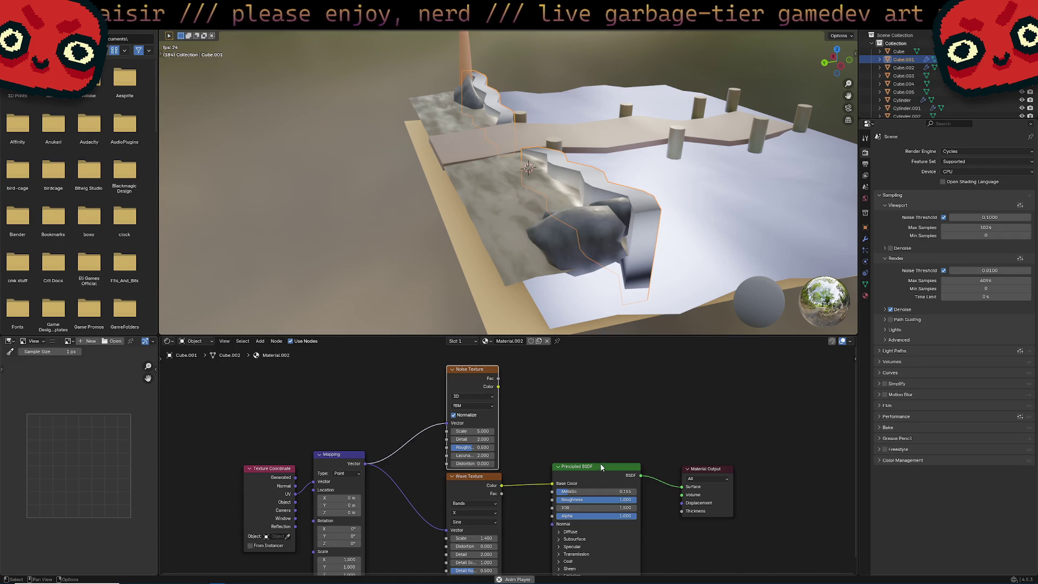
right_click(618, 383)
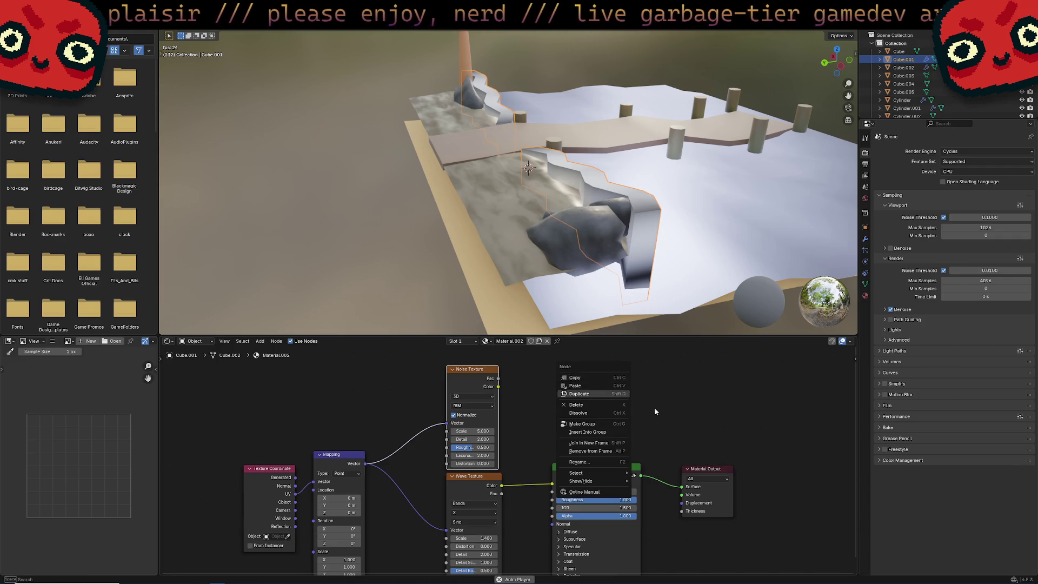
right_click(654, 375)
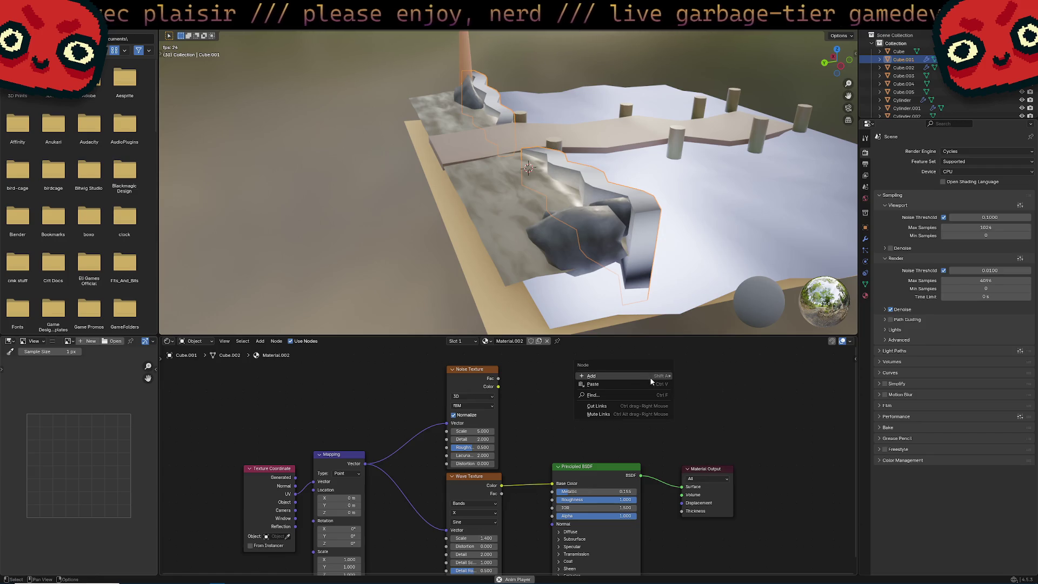
mouse_move(650, 377)
mouse_move(730, 411)
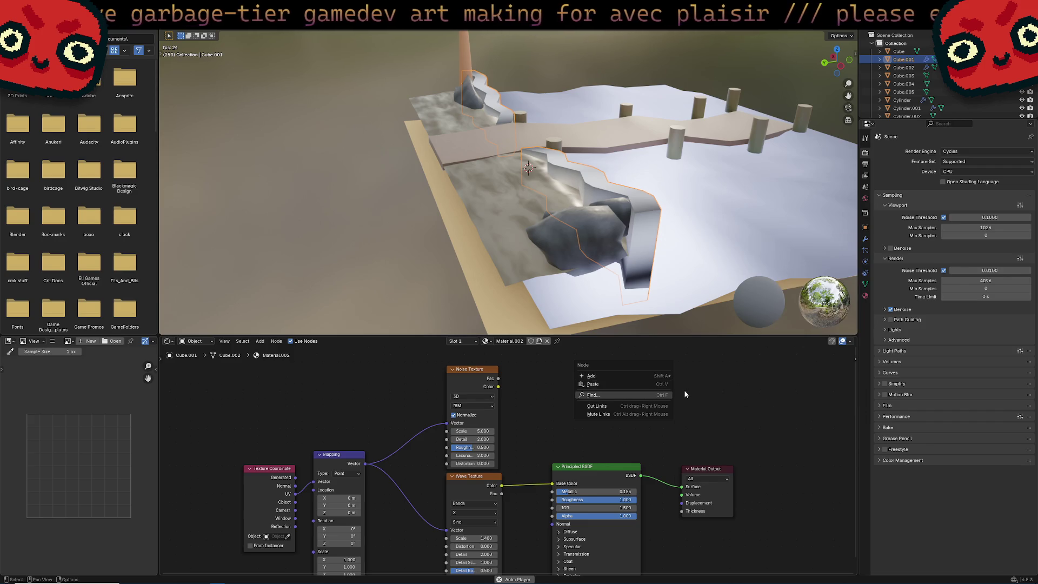
Step: Orbit and zoom to frame the dock straight between the two wave-banded walls
mouse_move(665, 281)
middle_down()
mouse_move(643, 232)
mouse_move(608, 209)
middle_up()
scroll(637, 216, down, 5)
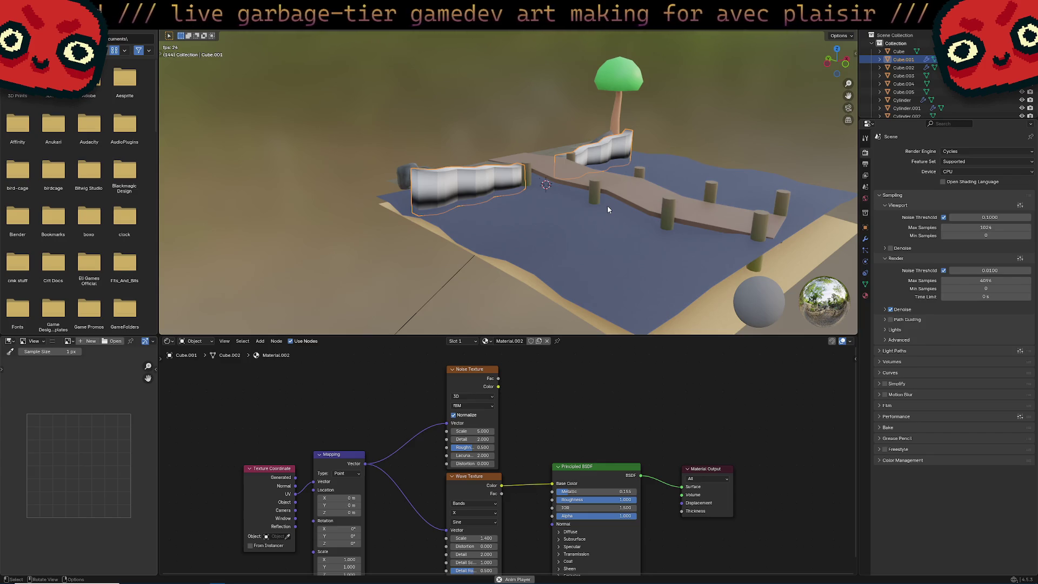
mouse_move(608, 206)
middle_down()
mouse_move(591, 193)
mouse_move(606, 228)
mouse_move(638, 219)
mouse_move(543, 190)
middle_up()
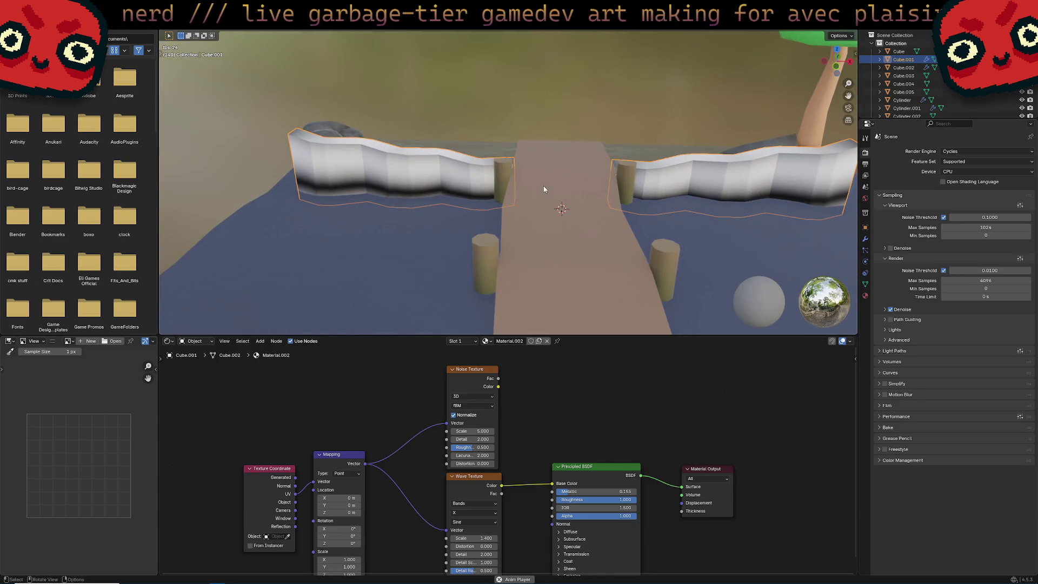